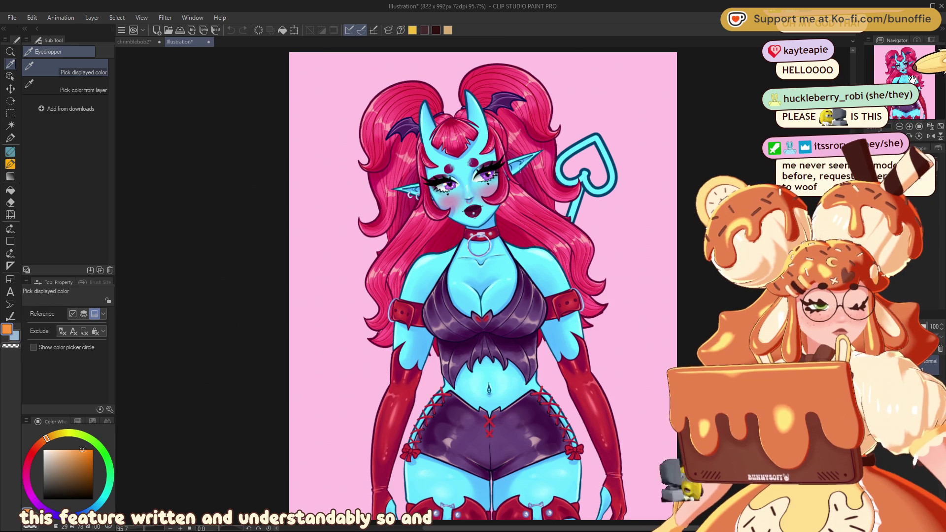
- Look over the character's chest and face close up, then fit and recenter the illustration
drag(911, 78, 915, 81)
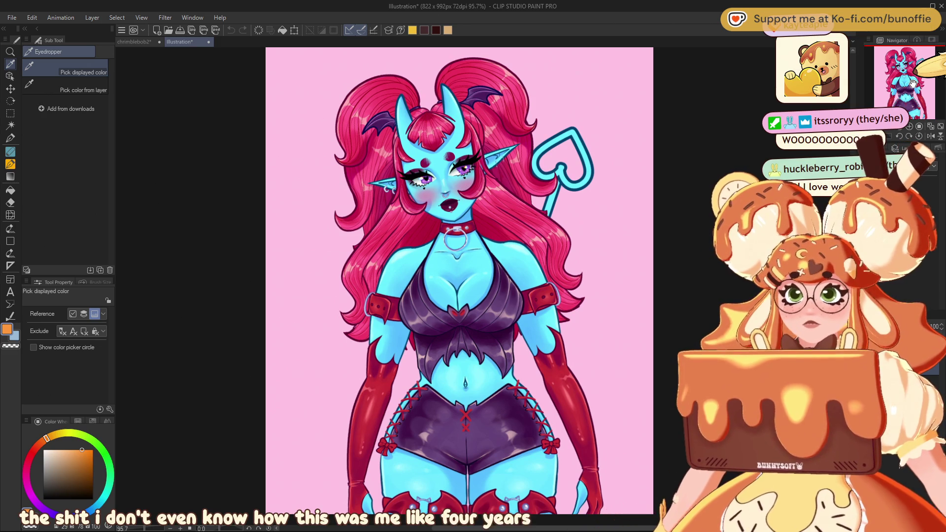
scroll(912, 84, up, 3)
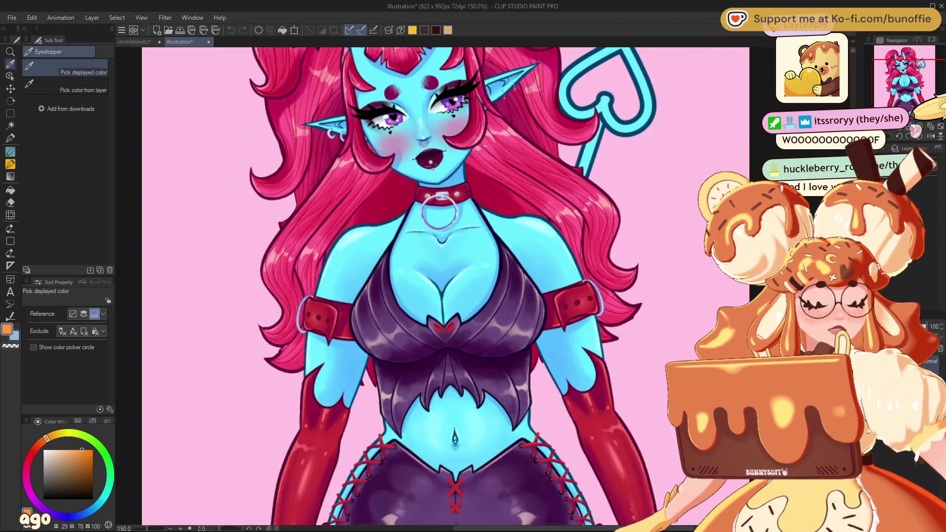
mouse_move(913, 84)
mouse_down()
mouse_move(922, 85)
mouse_move(919, 64)
mouse_move(905, 70)
mouse_up()
scroll(919, 64, up, 2)
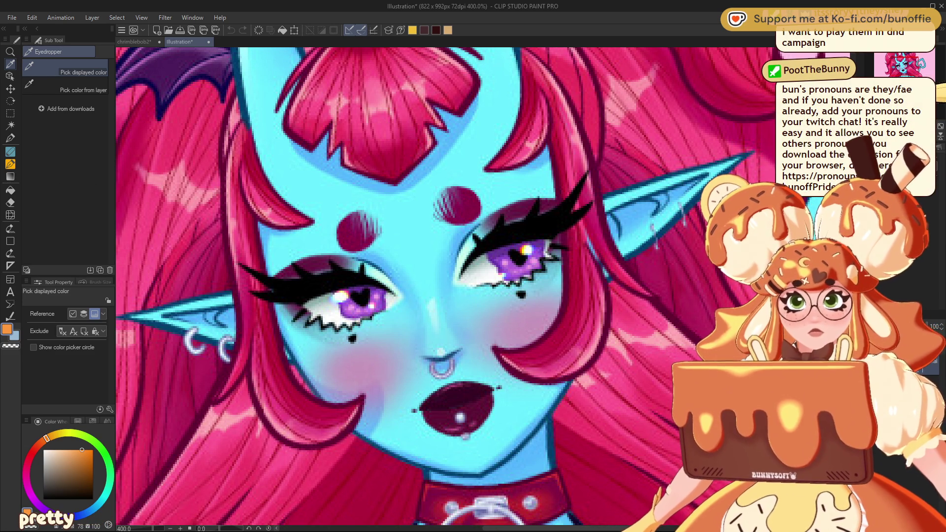
key(ctrl+0)
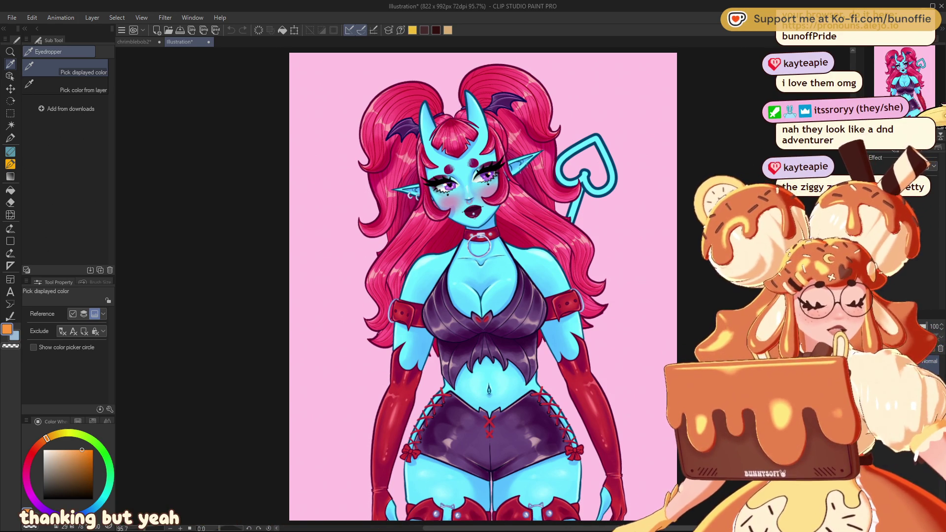
scroll(452, 200, up, 3)
scroll(909, 72, up, 5)
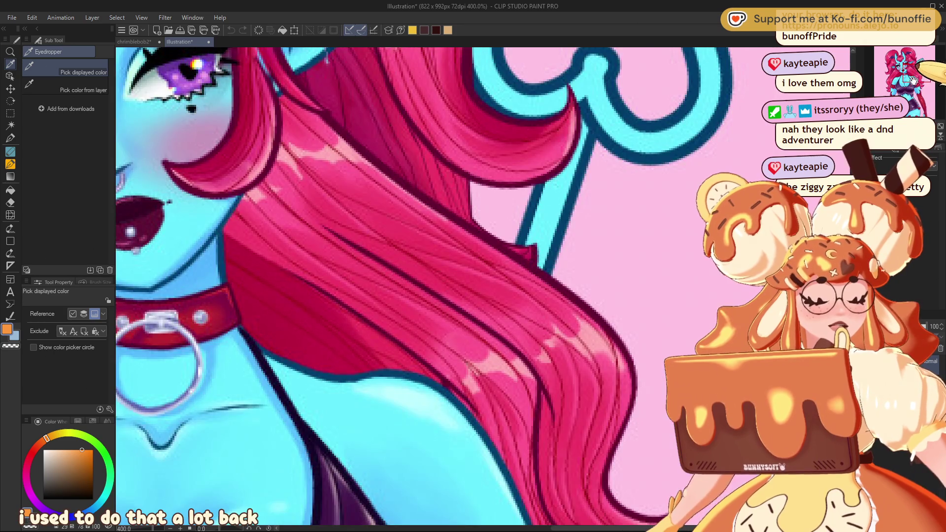
drag(914, 81, 901, 58)
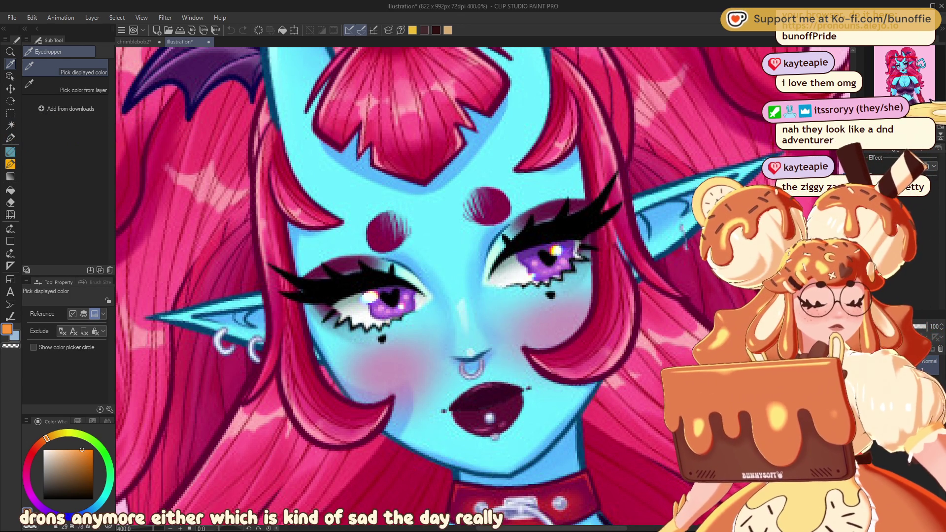
key(ctrl+minus)
key(ctrl+minus)
key(ctrl+minus)
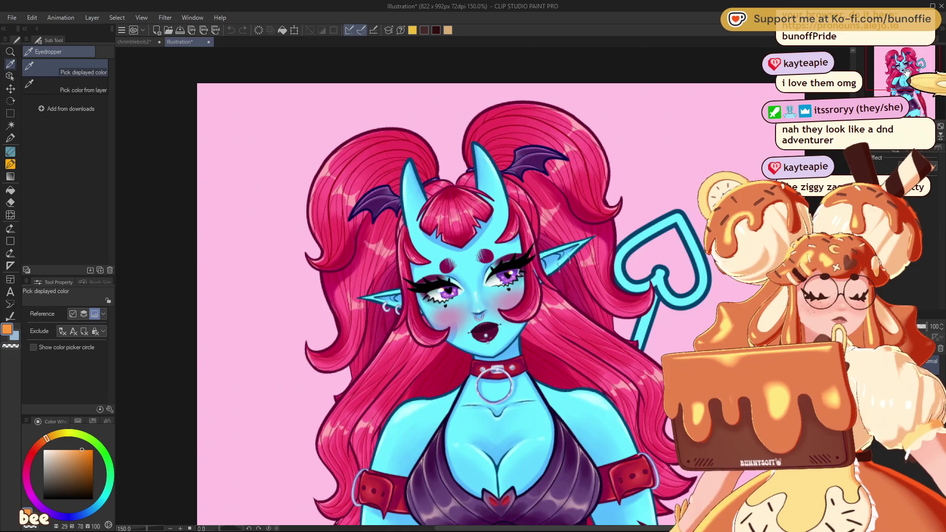
key(ctrl+0)
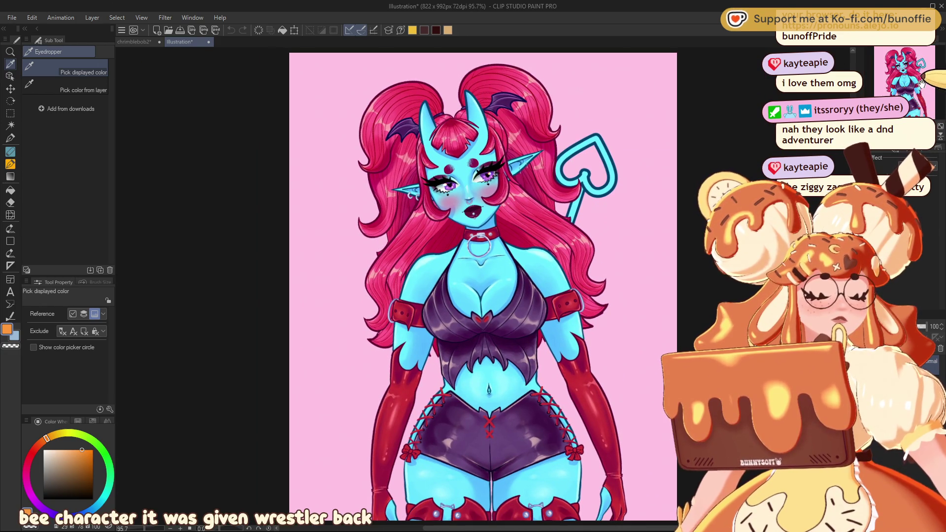
drag(926, 74, 923, 84)
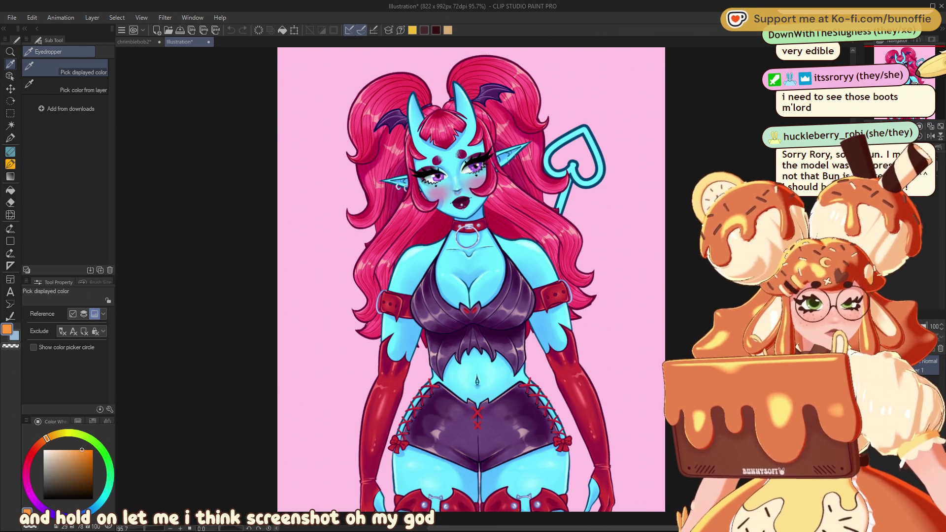
- Paste the legs and boots screenshot and enlarge it to fill the canvas
key(ctrl+minus)
key(ctrl+minus)
key(ctrl+v)
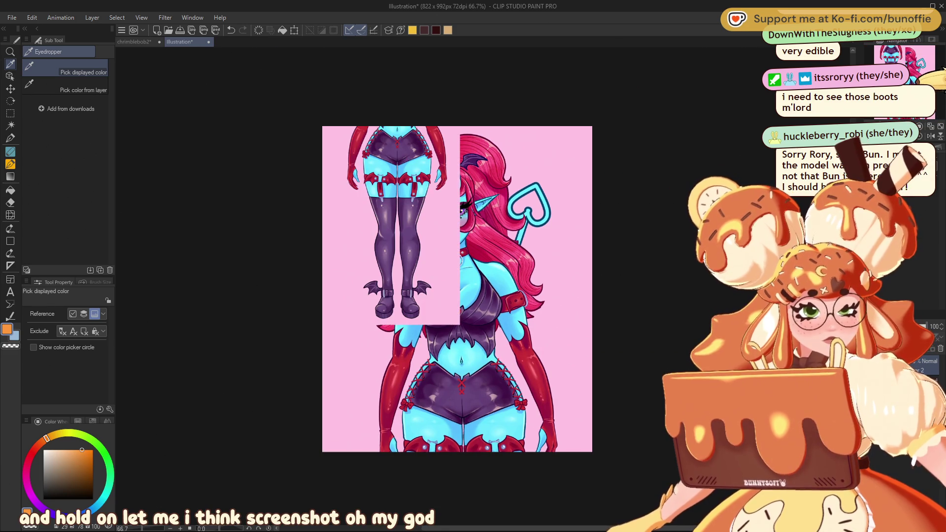
key(ctrl+t)
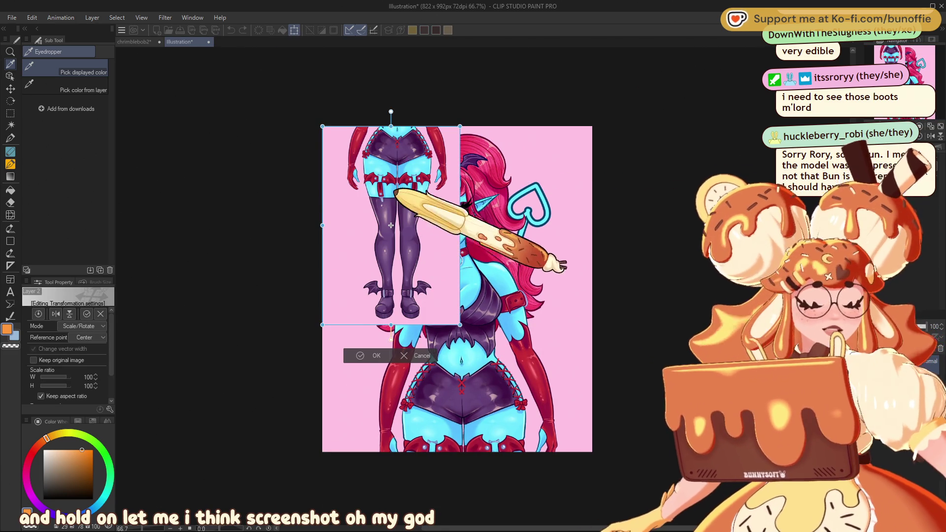
mouse_move(459, 225)
mouse_down()
mouse_move(535, 252)
mouse_move(517, 285)
mouse_move(523, 311)
mouse_up()
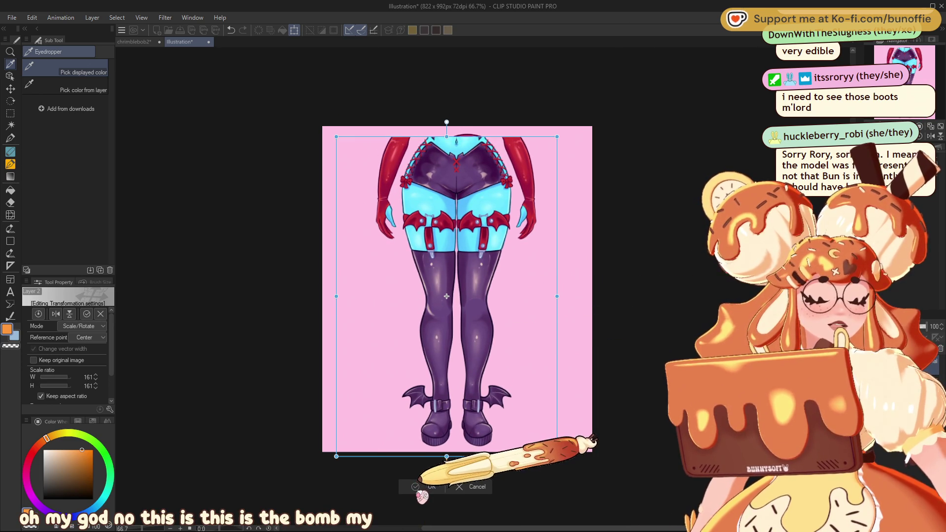
click(429, 486)
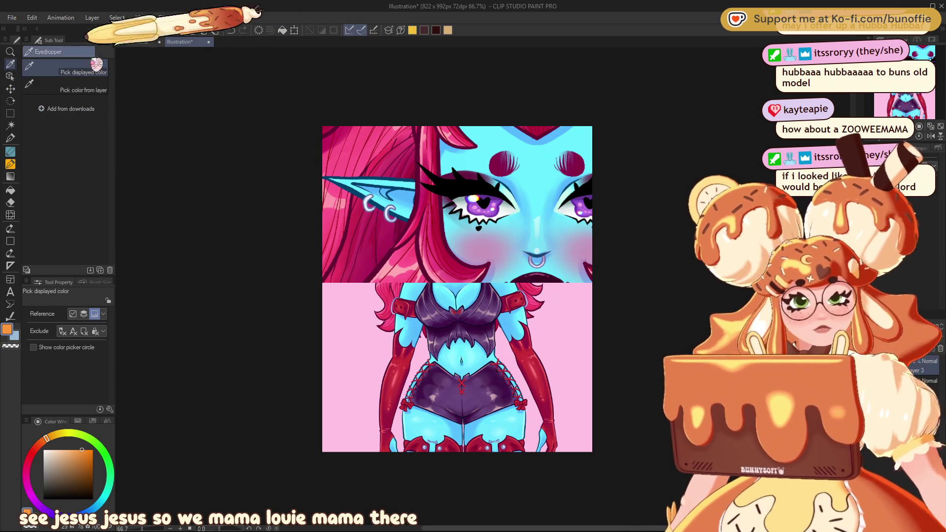
- Move the pasted face close-up layer aside with the Move layer tool
click(10, 88)
mouse_move(449, 197)
mouse_down()
mouse_move(362, 209)
mouse_move(423, 222)
mouse_up()
scroll(444, 182, up, 4)
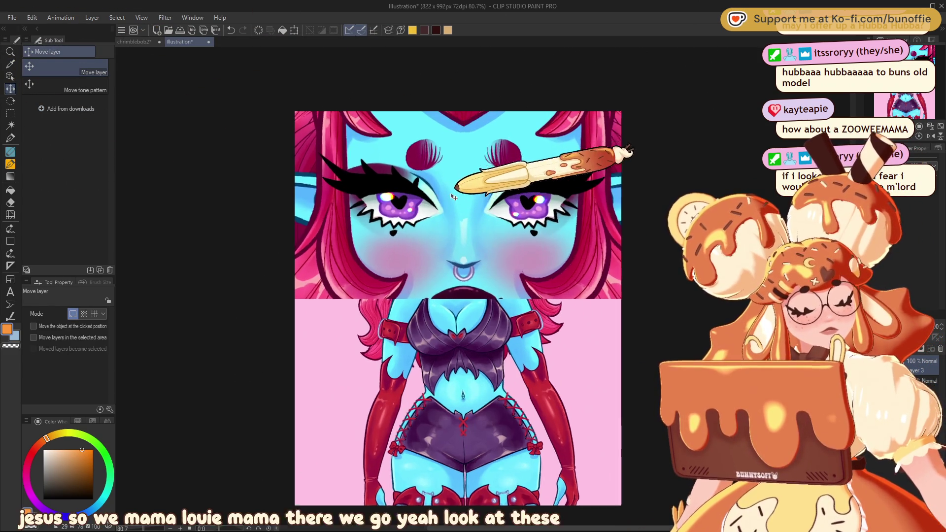
scroll(442, 181, up, 1)
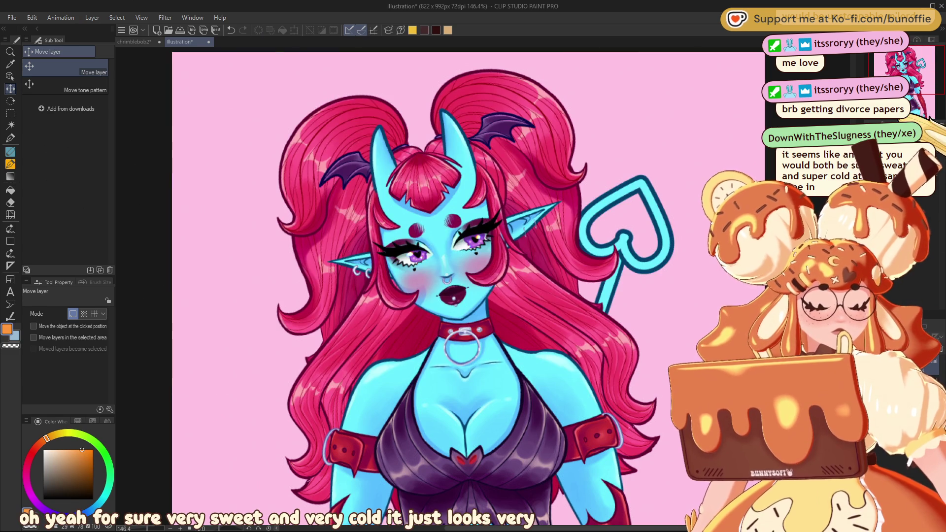
key(ctrl+0)
key(ctrl+alt+0)
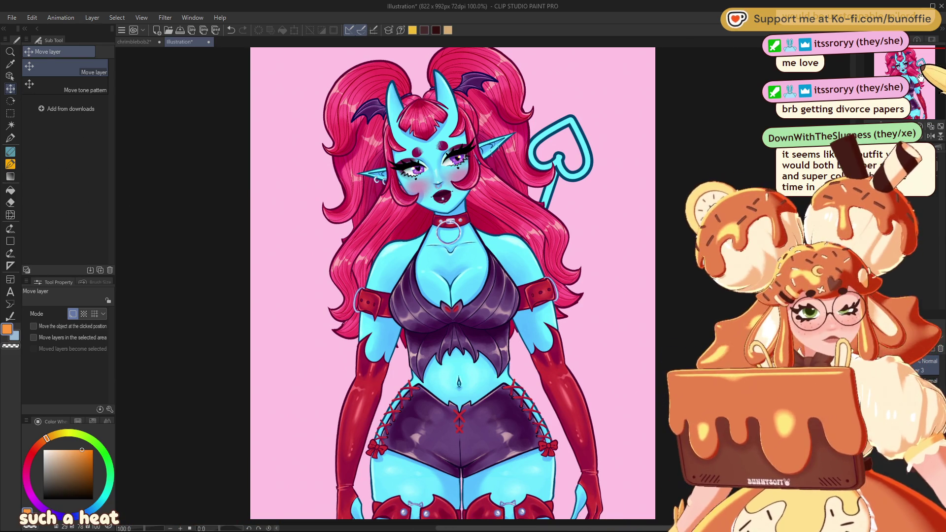
key(ctrl+minus)
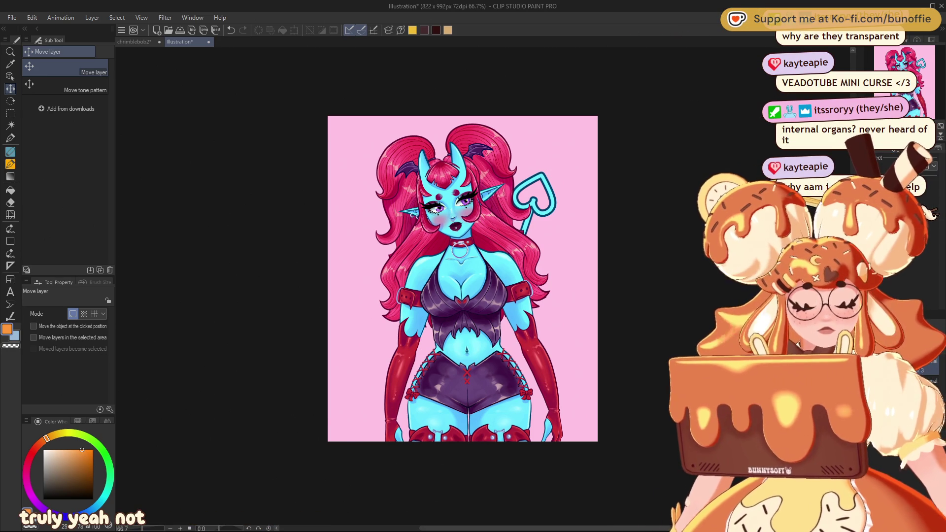
- Paste the old green-background glasses character artwork as a new layer
key(ctrl+v)
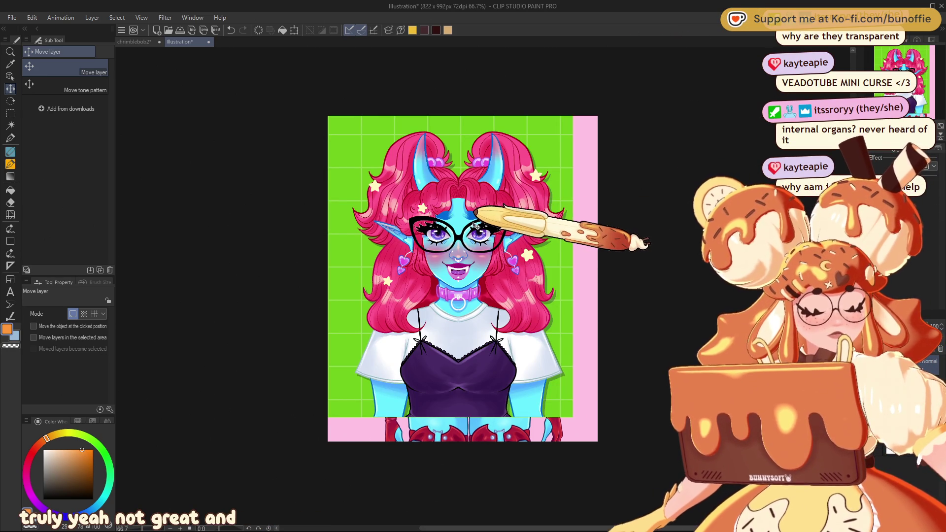
- Shift the glasses artwork down-right into the frame and paste the purple-jacket drawing
drag(475, 226, 490, 239)
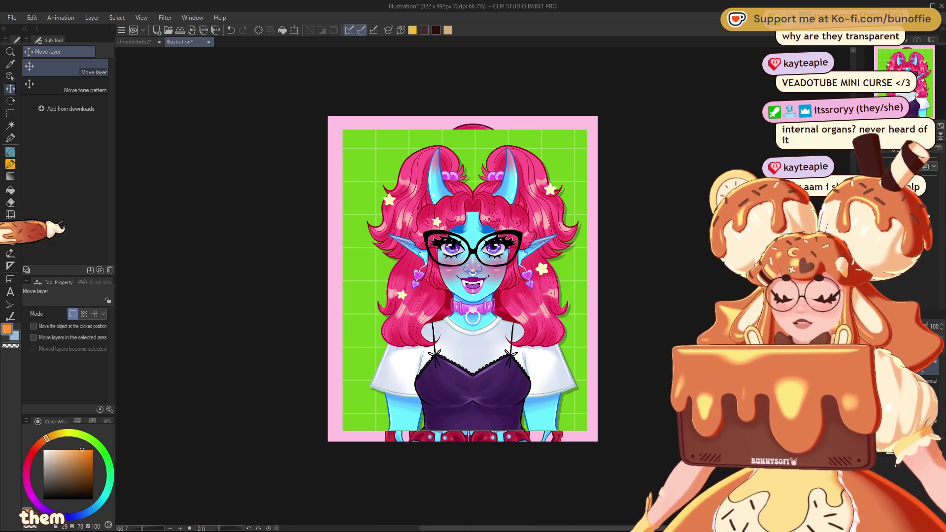
key(ctrl+v)
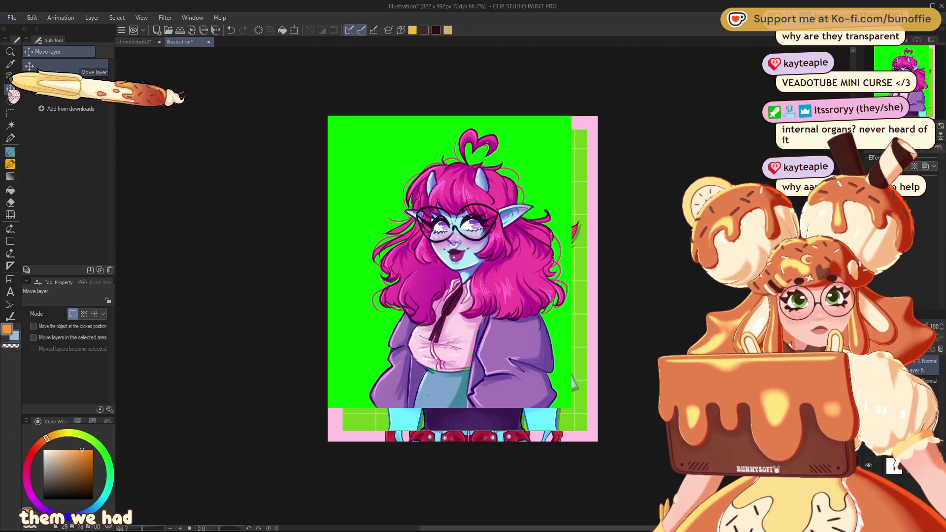
- Line up the purple-jacket drawing inside the frame and paste the pointer-holding demon drawing
drag(507, 269, 519, 290)
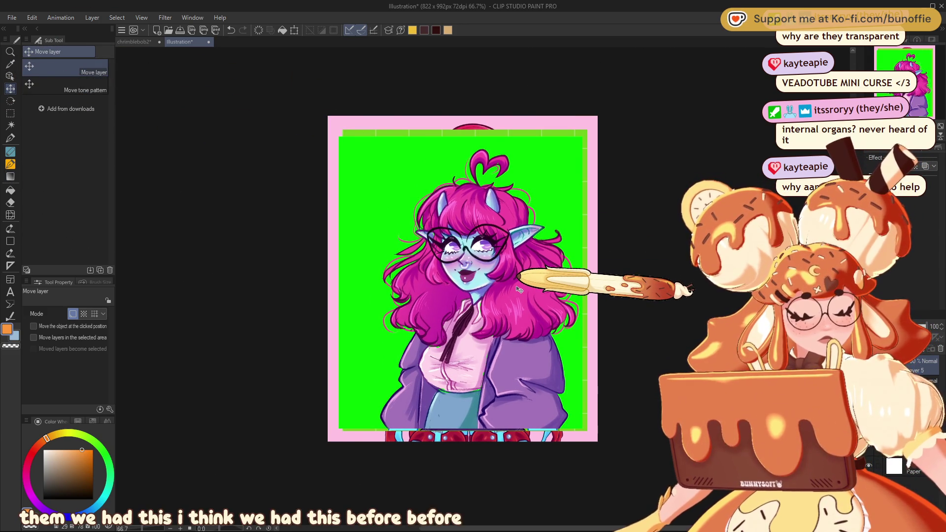
key(Tab)
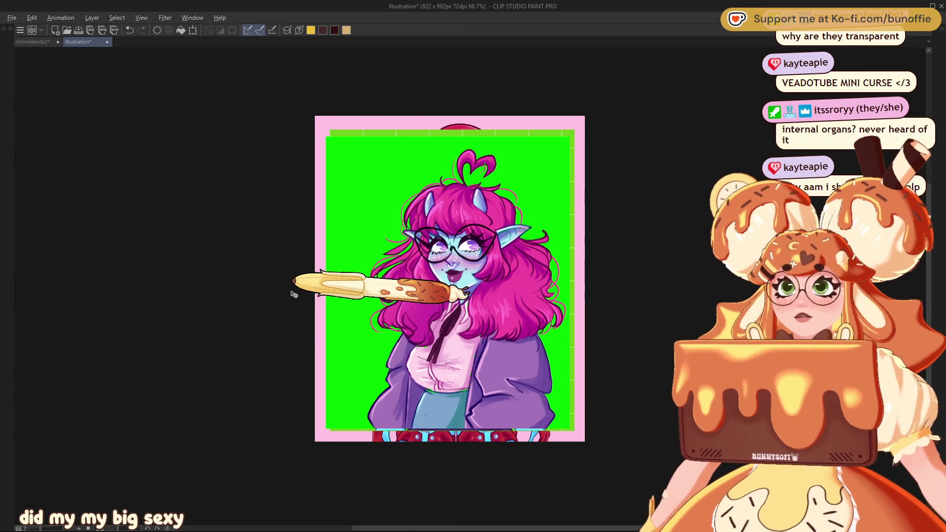
key(alt+Tab)
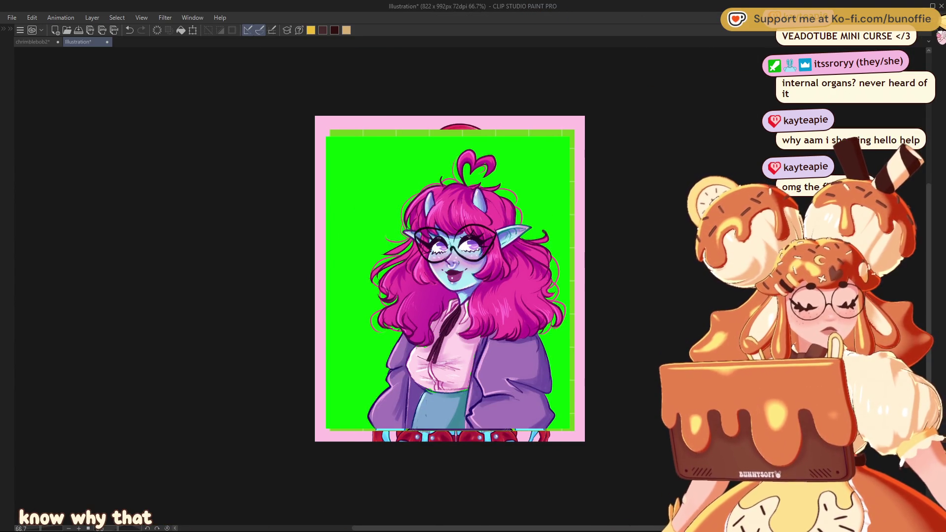
key(Tab)
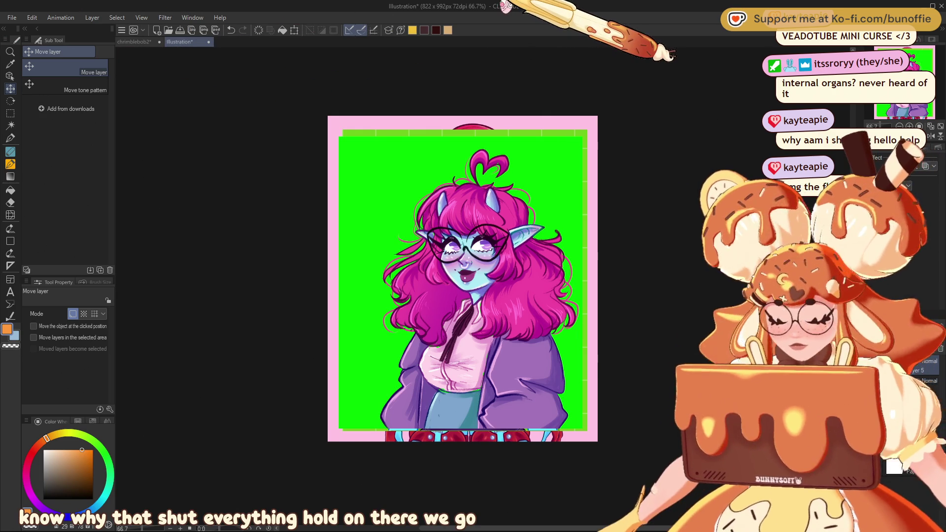
key(ctrl+v)
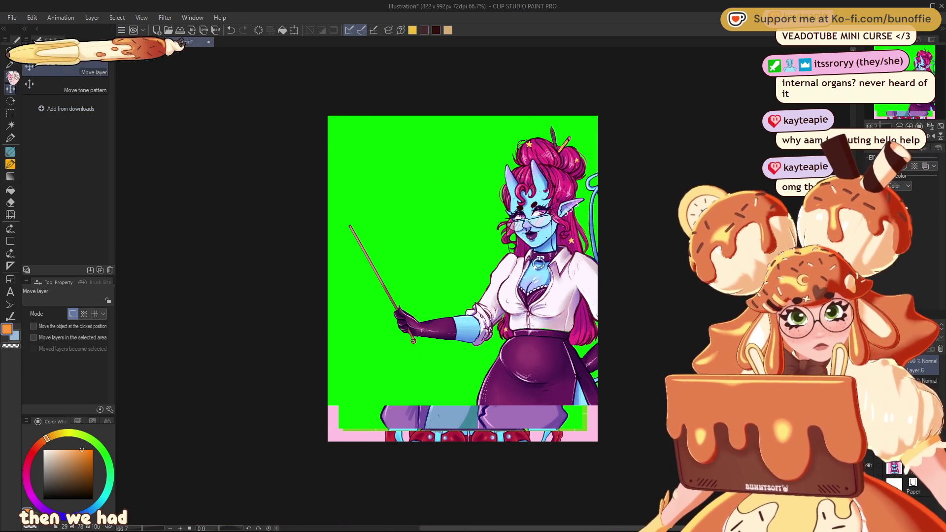
- Nudge the pointer-holding character left and shrink it to 84 percent
drag(527, 275, 511, 279)
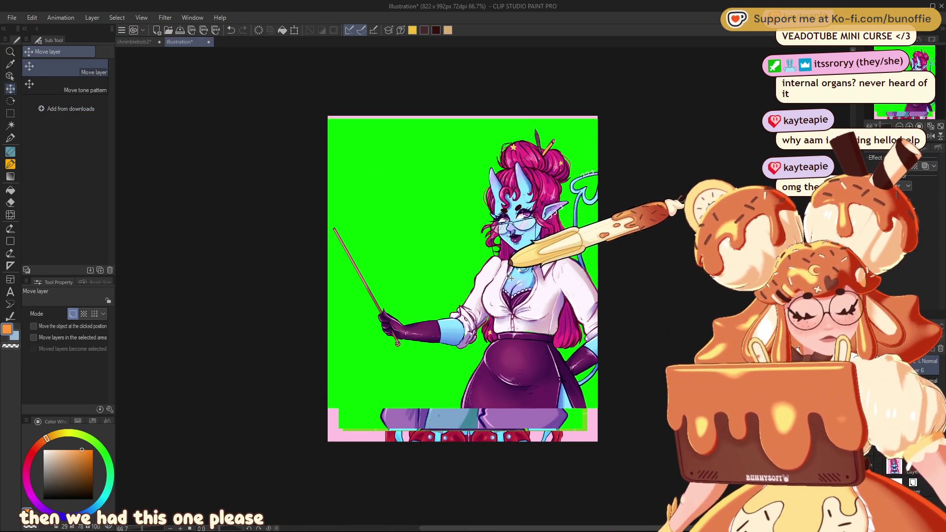
key(ctrl+t)
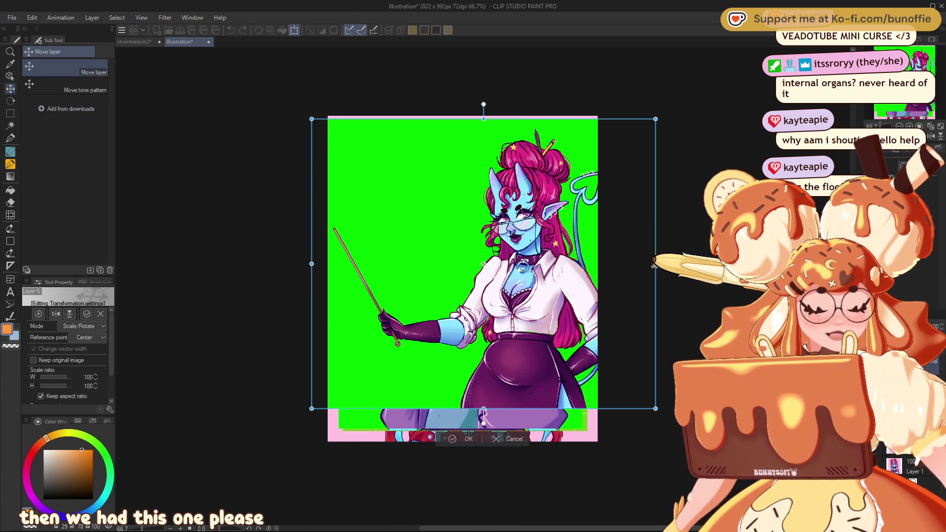
mouse_move(654, 262)
mouse_down()
mouse_move(601, 263)
mouse_move(582, 290)
mouse_up()
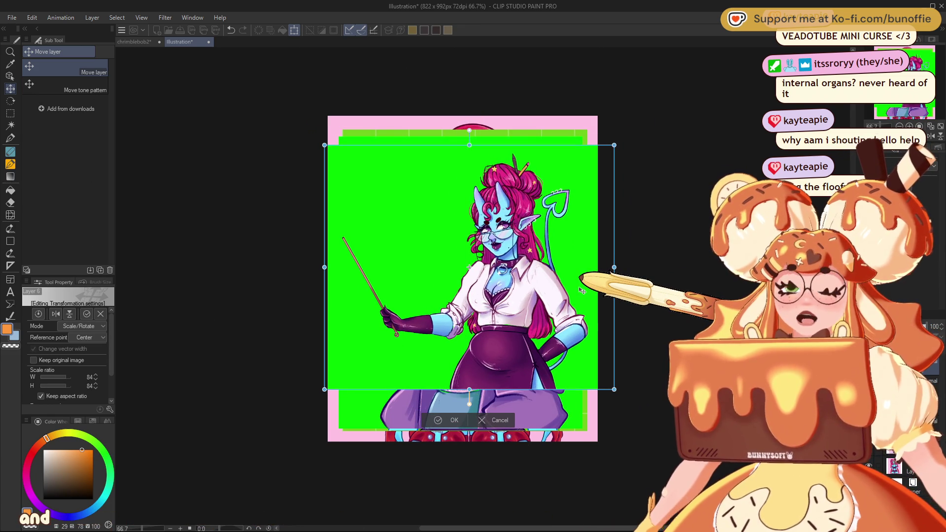
click(449, 422)
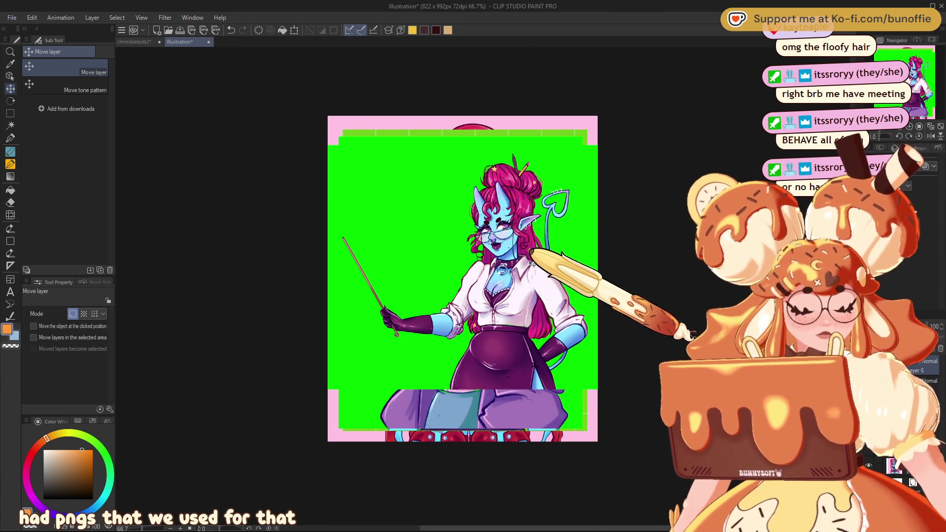
- Check the character's lower body, then close the reference illustration and confirm the prompt
scroll(485, 197, up, 3)
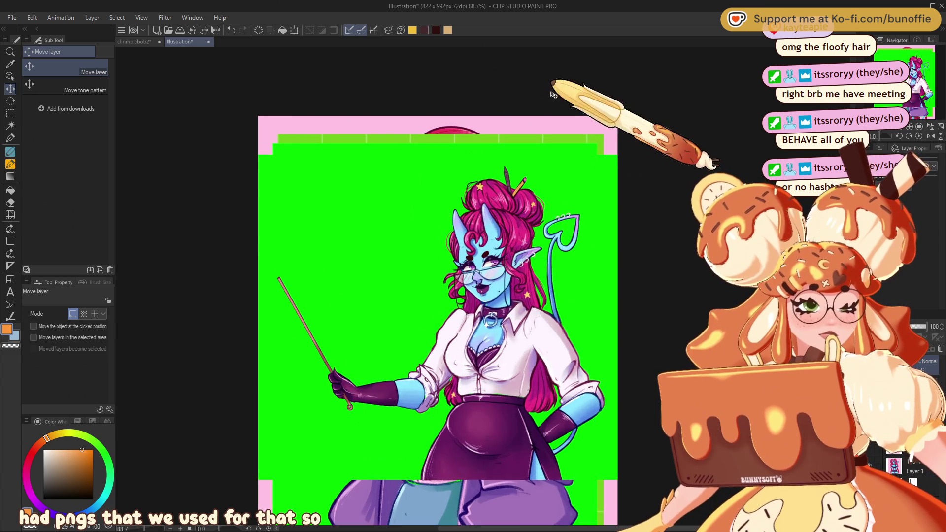
scroll(485, 198, up, 4)
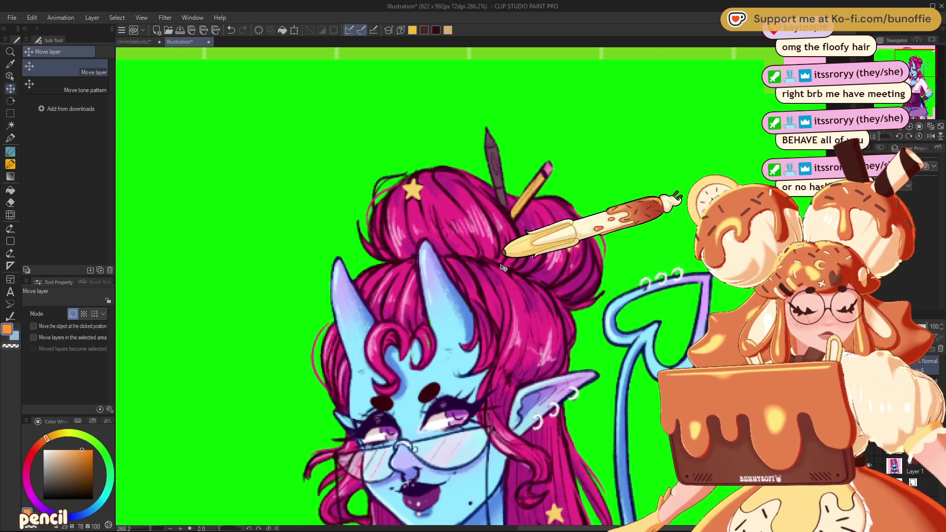
scroll(497, 335, down, 5)
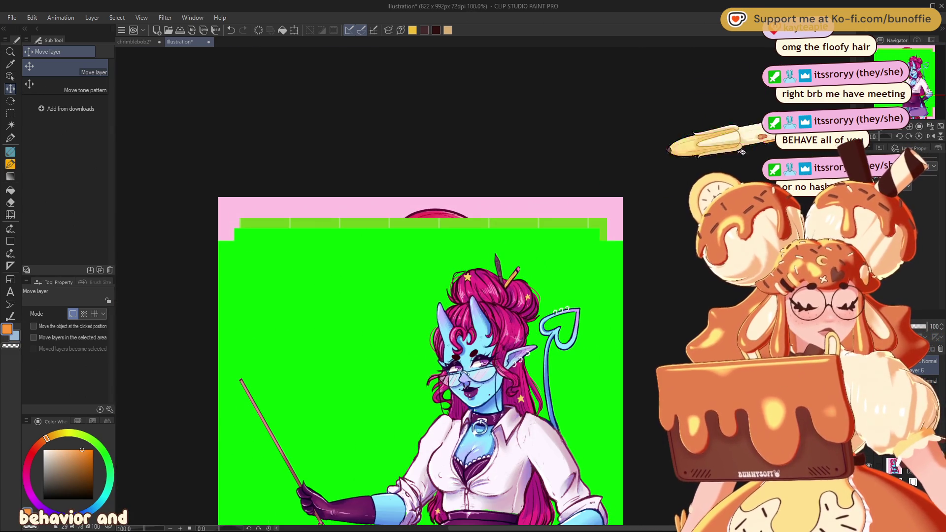
mouse_move(418, 345)
mouse_down()
mouse_move(476, 293)
mouse_move(453, 228)
mouse_move(479, 217)
mouse_up()
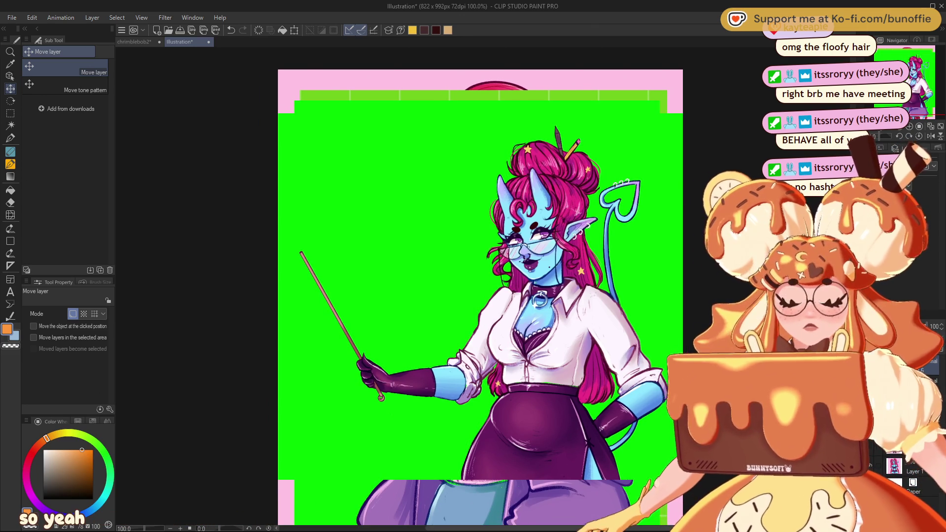
scroll(685, 284, down, 2)
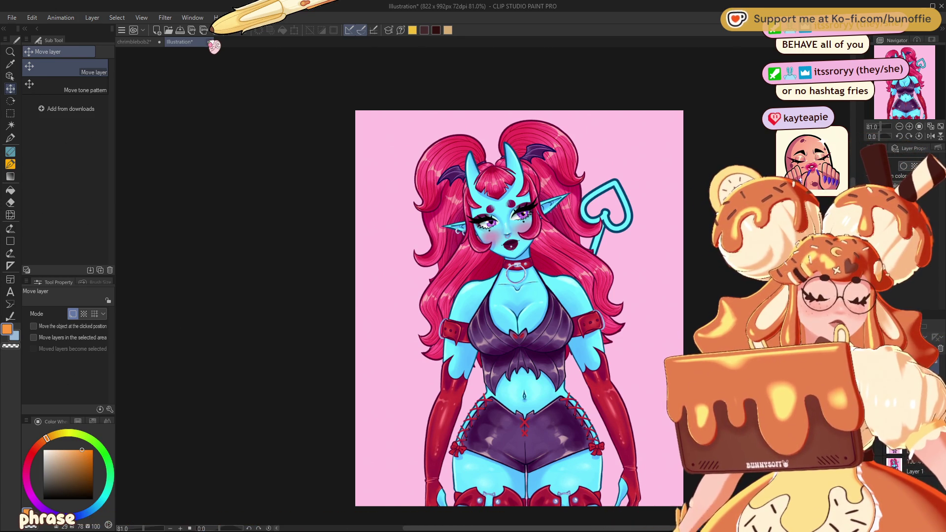
click(209, 43)
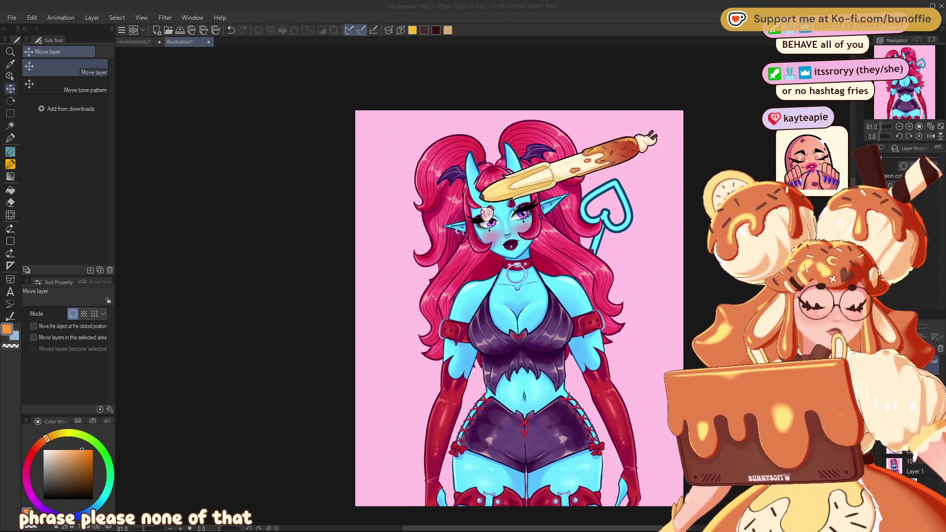
click(494, 204)
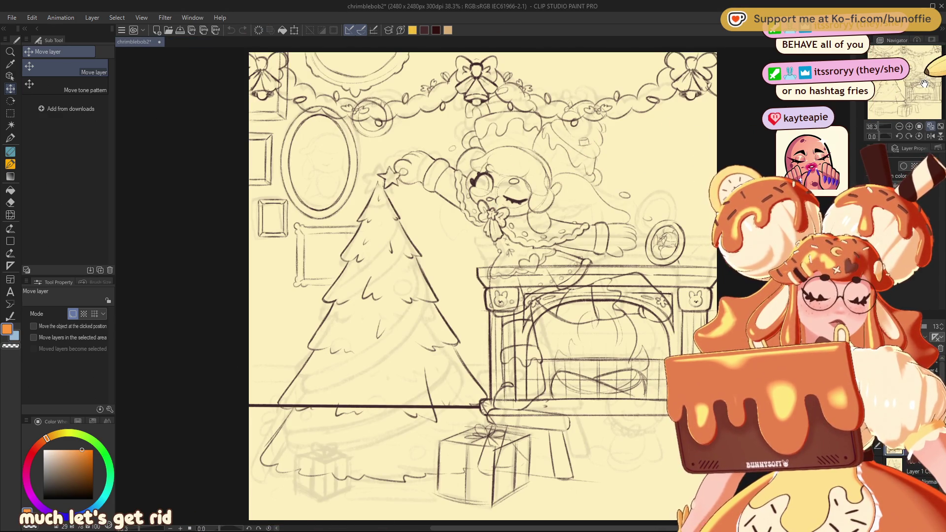
- Nudge the view of the chrimblebob2 Christmas sketch slightly
drag(913, 87, 913, 87)
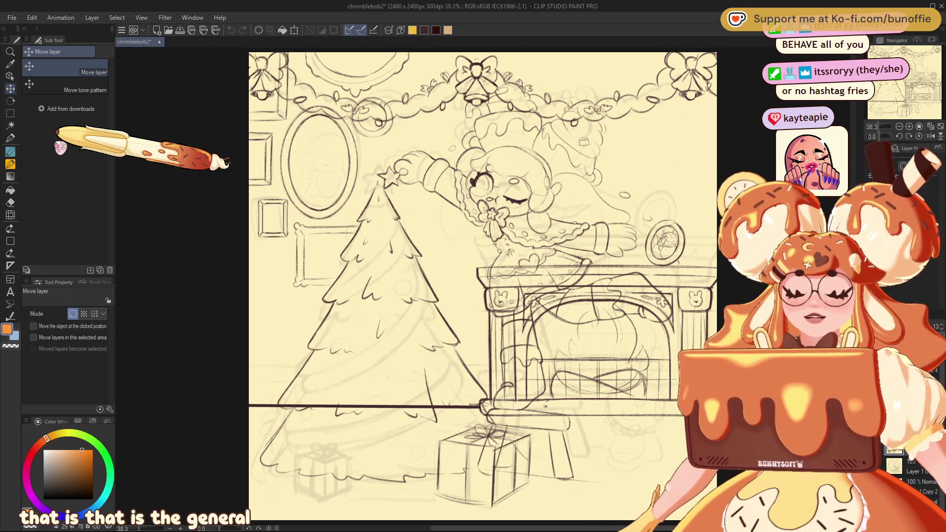
- Choose the pen in dark maroon and zoom into the upper wall and garland
click(10, 138)
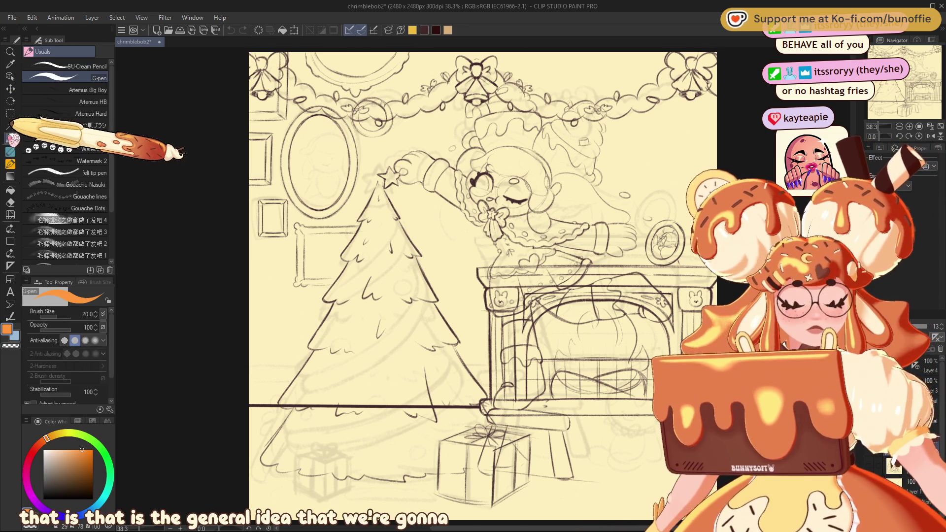
click(424, 30)
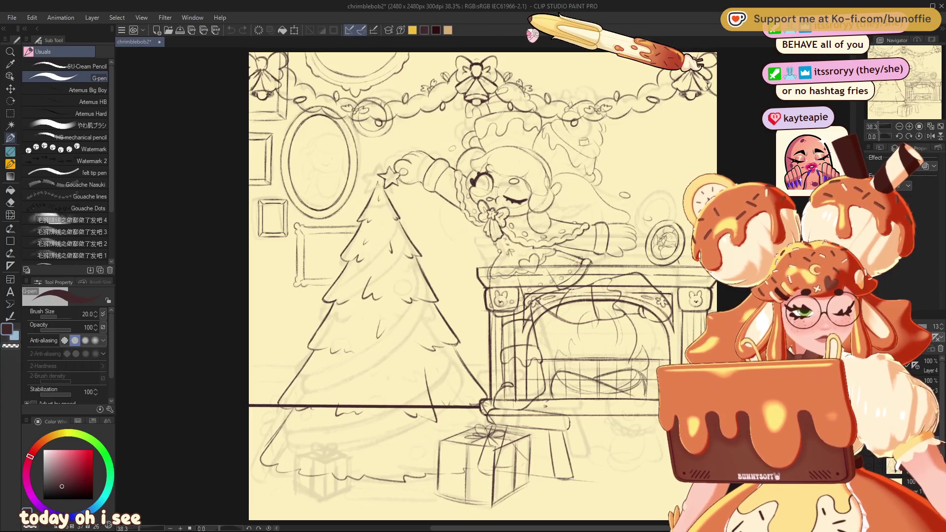
click(910, 127)
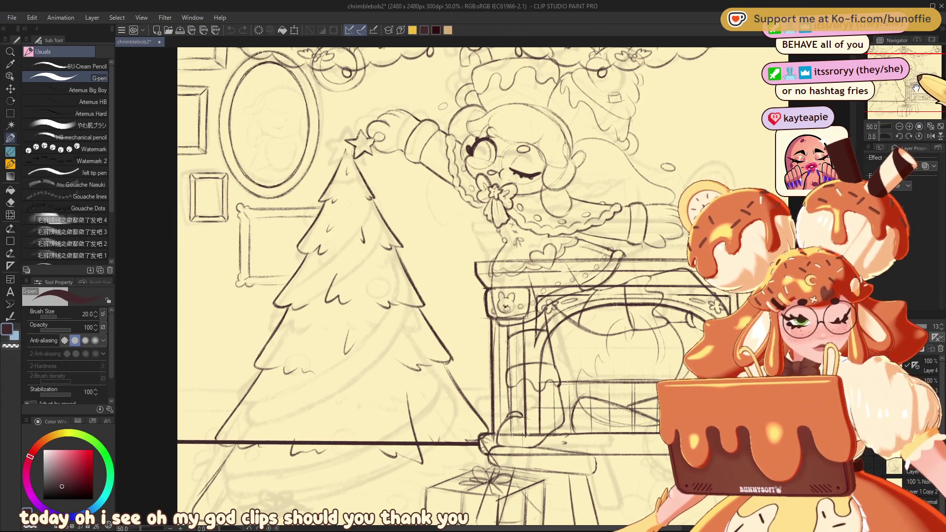
drag(919, 81, 914, 67)
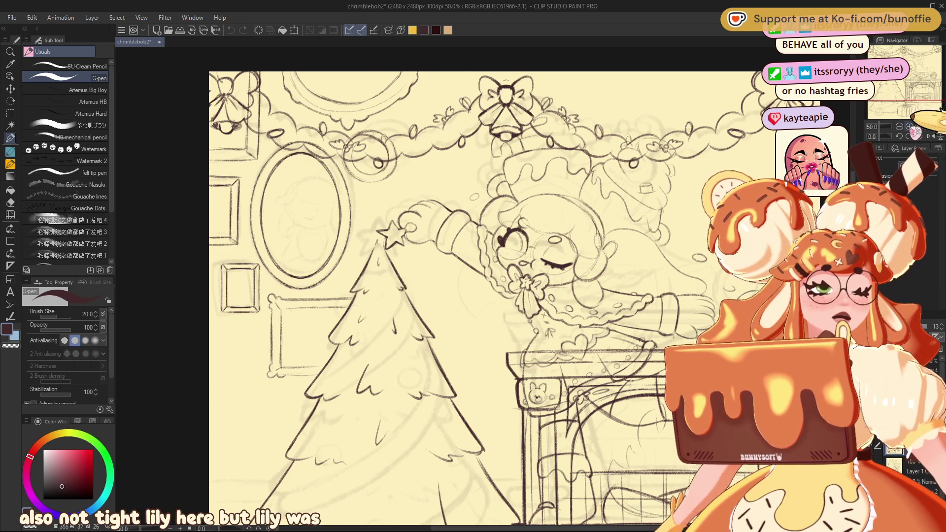
scroll(493, 295, up, 2)
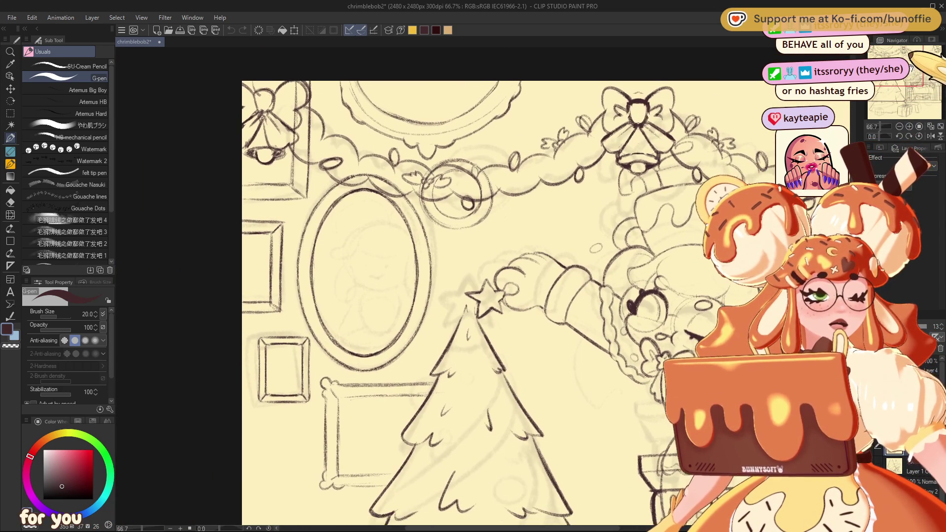
- Lasso the left wall frame and enlarge it to 121%, raising it slightly
click(10, 112)
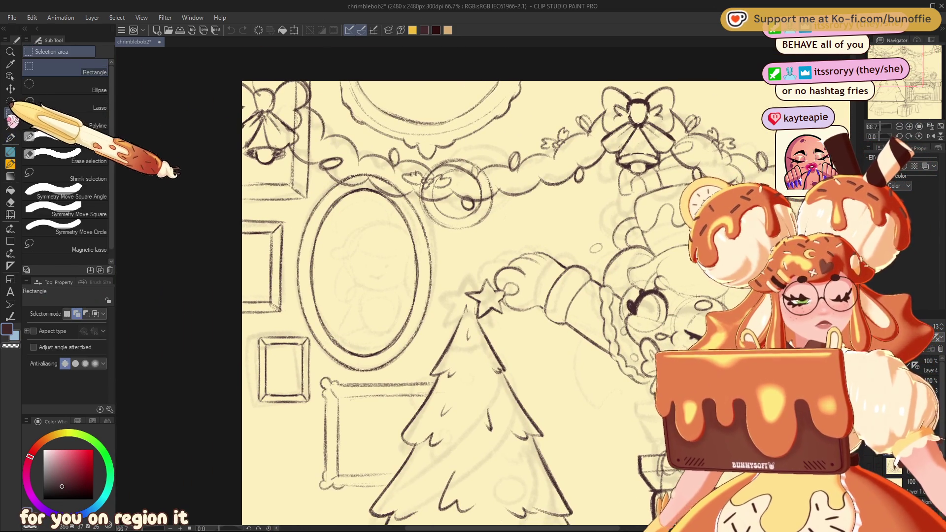
click(59, 102)
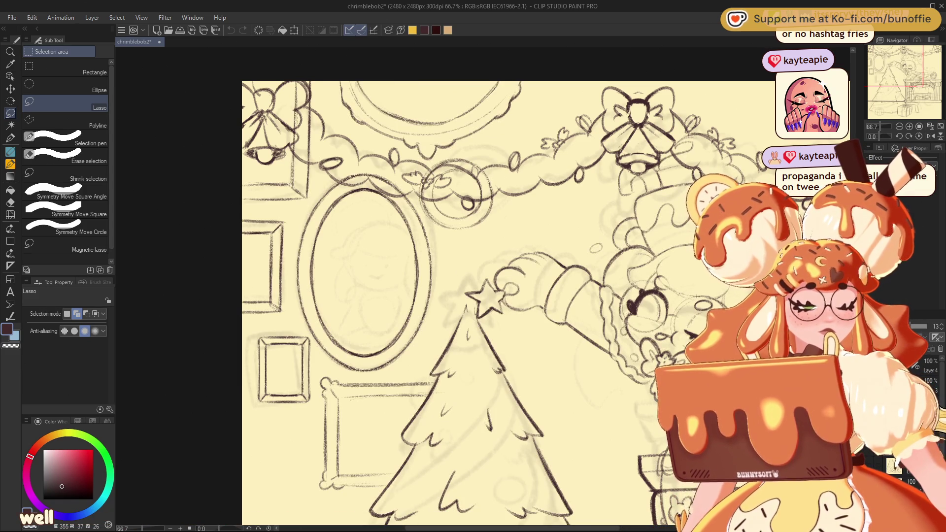
mouse_move(311, 82)
mouse_down()
mouse_move(321, 74)
mouse_move(323, 158)
mouse_move(306, 195)
mouse_move(240, 194)
mouse_move(241, 212)
mouse_move(220, 182)
mouse_move(246, 99)
mouse_move(315, 83)
mouse_up()
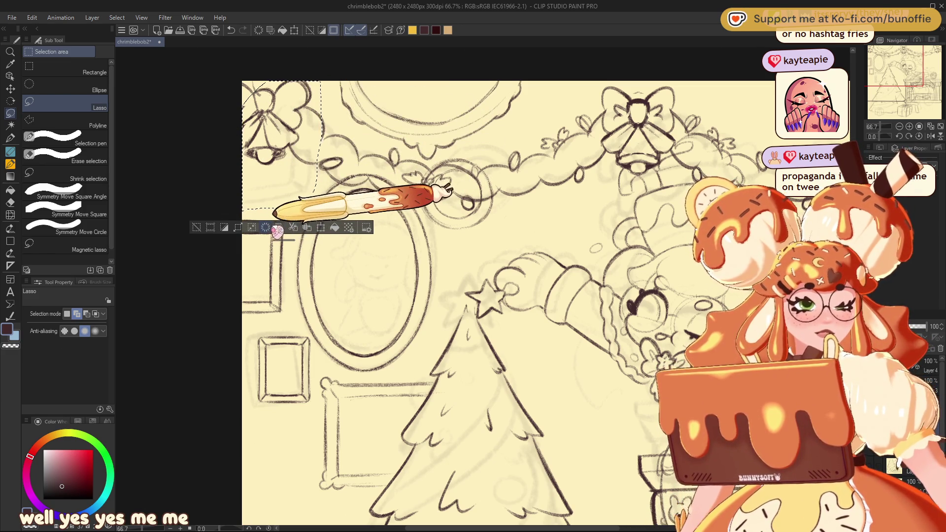
click(197, 227)
drag(268, 67, 263, 119)
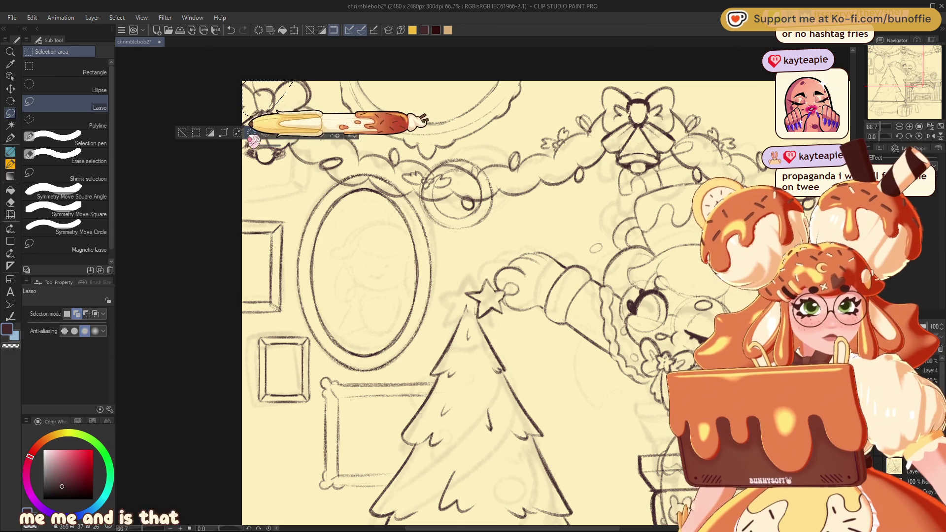
click(182, 133)
mouse_move(285, 208)
mouse_down()
mouse_move(250, 194)
mouse_move(247, 312)
mouse_move(320, 164)
mouse_up()
click(312, 340)
drag(279, 243, 273, 217)
click(258, 325)
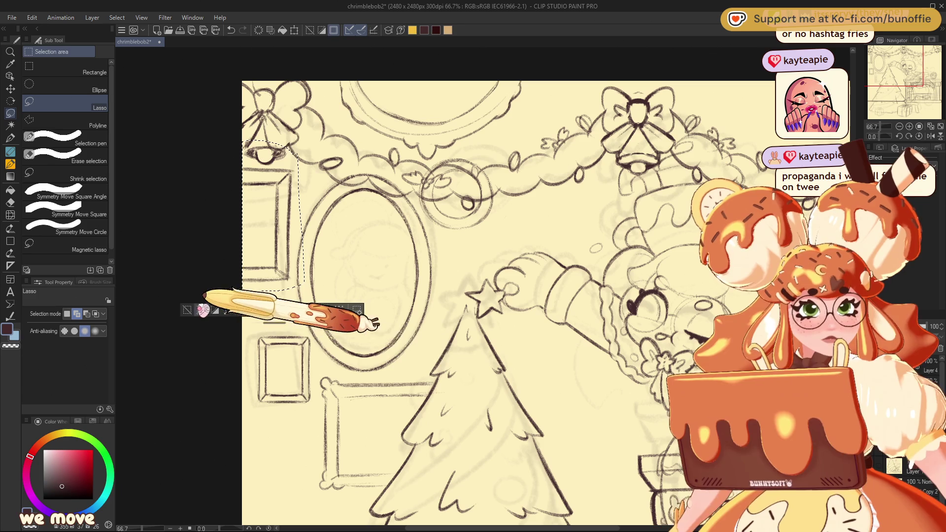
- Select the lower-left frame and move it up and left
mouse_move(281, 314)
mouse_down()
mouse_move(303, 418)
mouse_move(312, 333)
mouse_move(282, 314)
mouse_up()
key(ctrl+t)
mouse_move(300, 382)
mouse_down()
mouse_move(285, 345)
mouse_move(284, 353)
mouse_up()
click(249, 432)
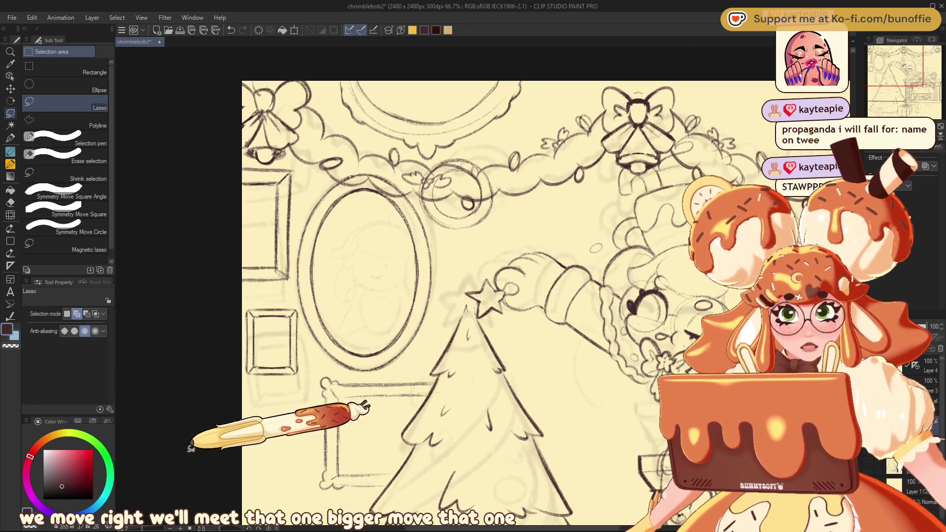
- Switch to the SU-Cream Pencil and bring the tree and picture frames into view
click(11, 139)
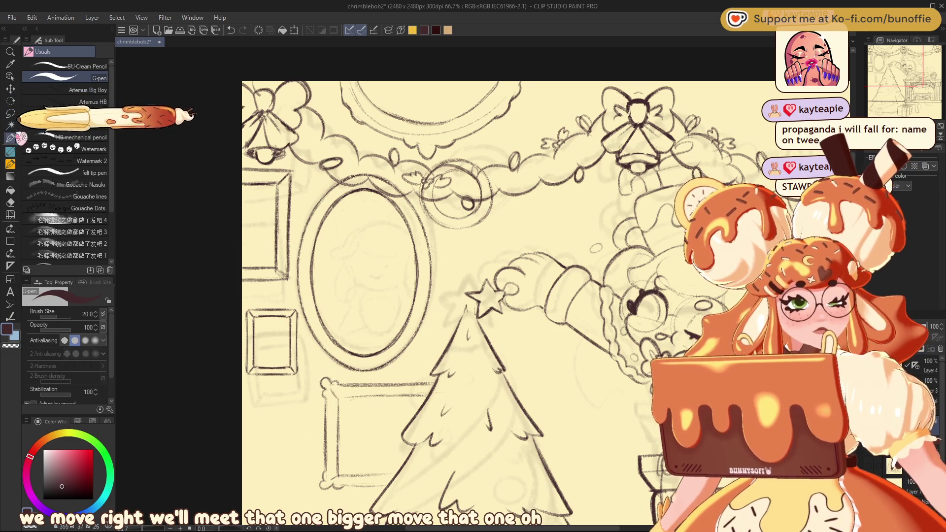
click(64, 66)
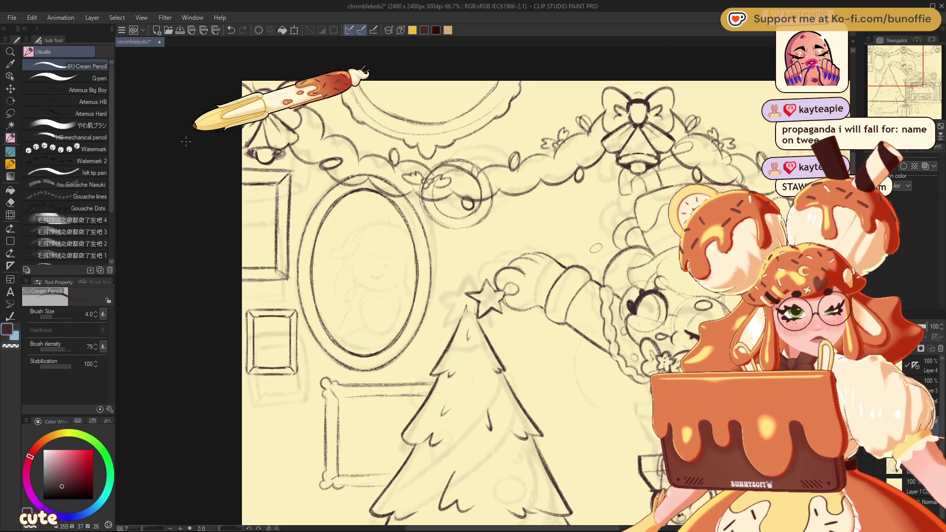
click(934, 68)
mouse_move(933, 67)
mouse_down()
mouse_move(885, 65)
mouse_move(914, 78)
mouse_move(912, 98)
mouse_move(925, 72)
mouse_move(911, 95)
mouse_move(926, 82)
mouse_up()
scroll(917, 84, down, 2)
scroll(913, 91, up, 1)
click(10, 113)
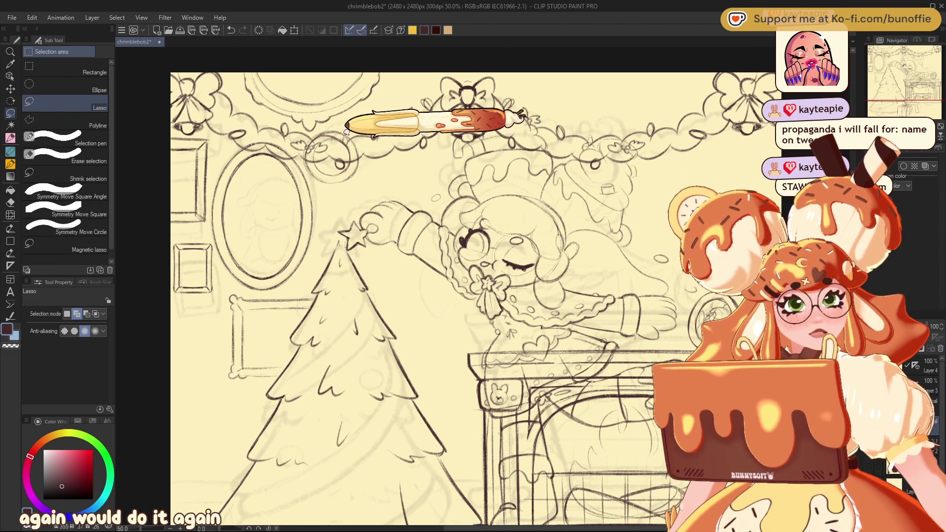
- Lasso the round ornament under the garland and move it down and right
mouse_move(341, 121)
mouse_down()
mouse_move(316, 123)
mouse_move(308, 143)
mouse_move(363, 182)
mouse_move(370, 140)
mouse_move(359, 171)
mouse_move(367, 189)
mouse_up()
click(388, 211)
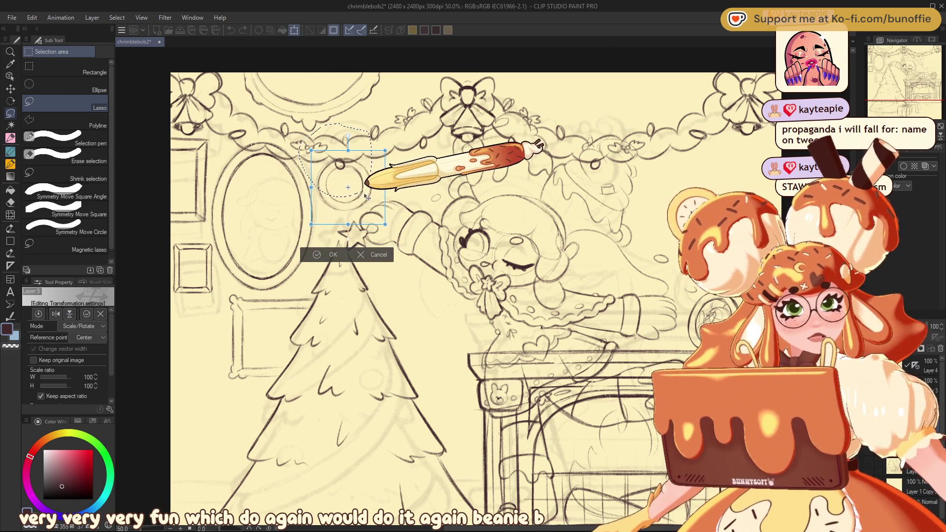
click(325, 255)
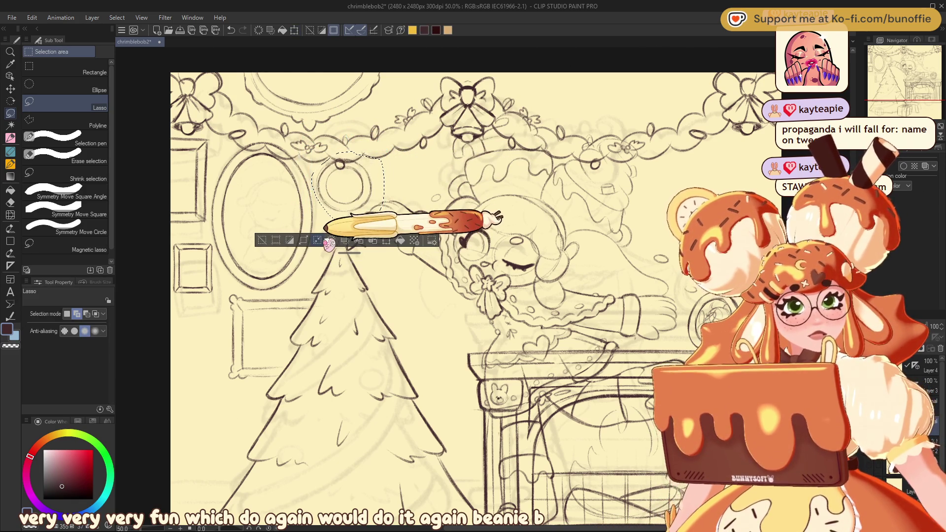
click(262, 239)
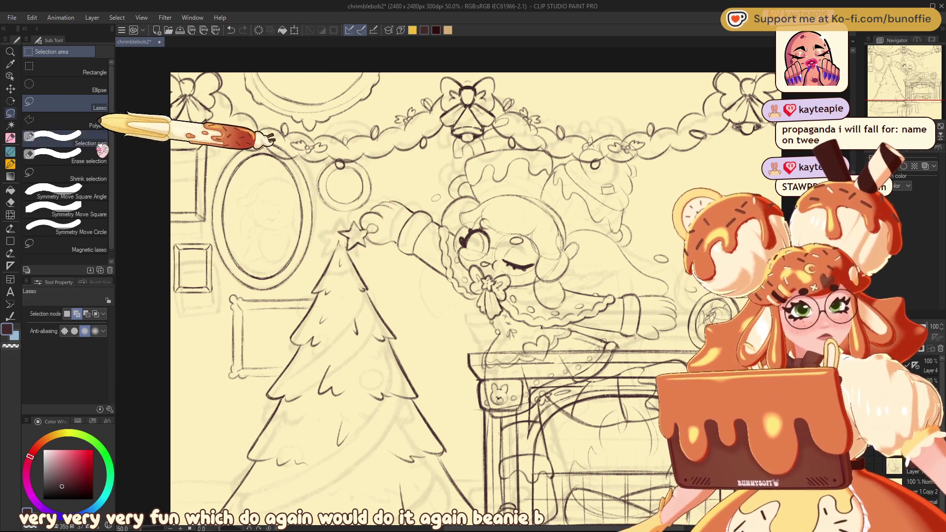
- Return to the SU-Cream Pencil and look over the tree top, fireplace and gift box
click(10, 138)
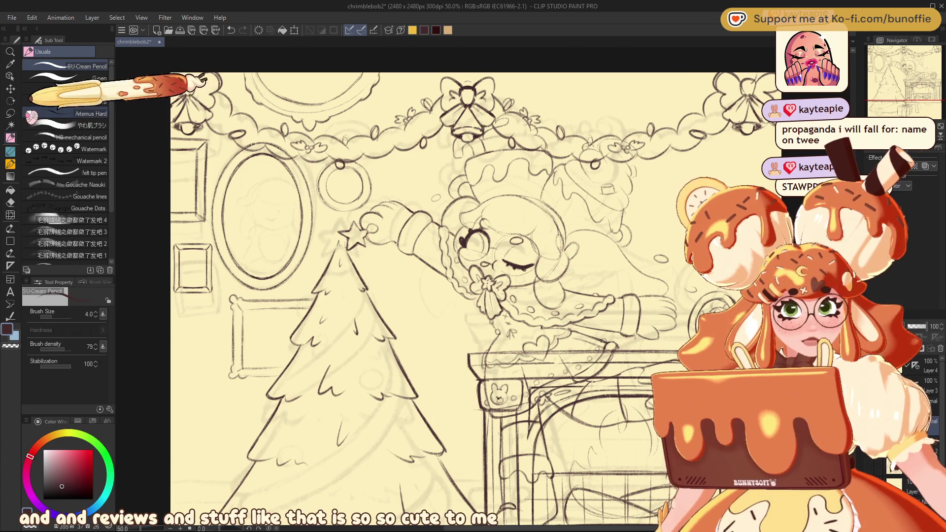
key(ctrl+plus)
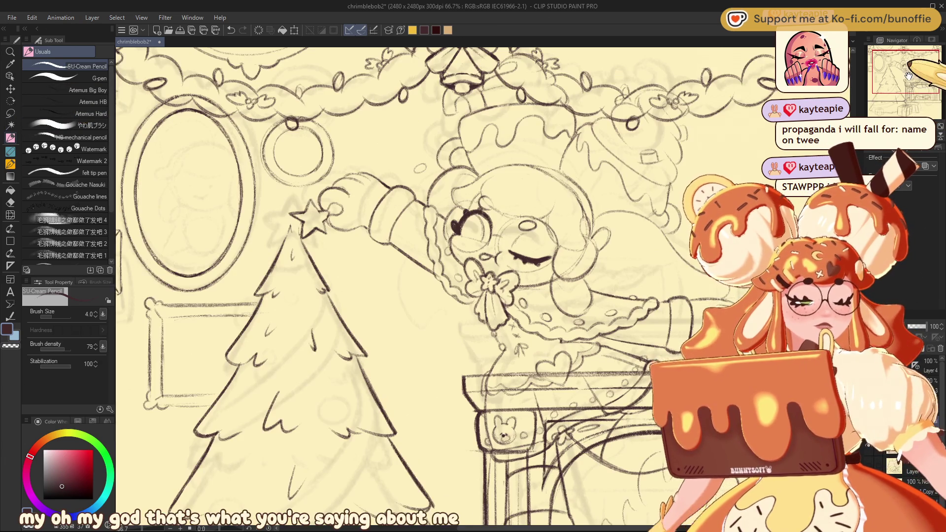
mouse_move(908, 75)
mouse_down()
mouse_move(884, 86)
mouse_move(913, 82)
mouse_up()
scroll(929, 72, down, 1)
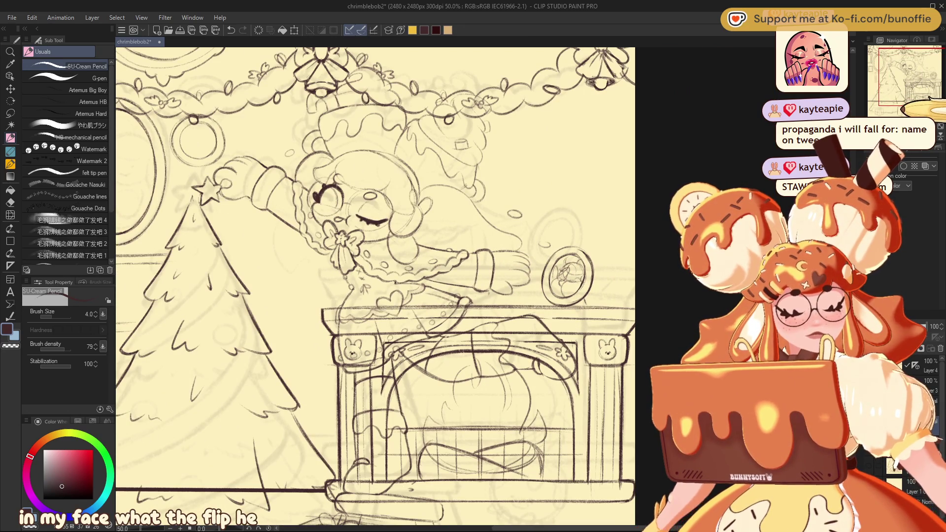
drag(908, 98, 905, 106)
- Delete the gift box sketch, then lasso the stool and nudge it up-right with a slight tilt
click(11, 112)
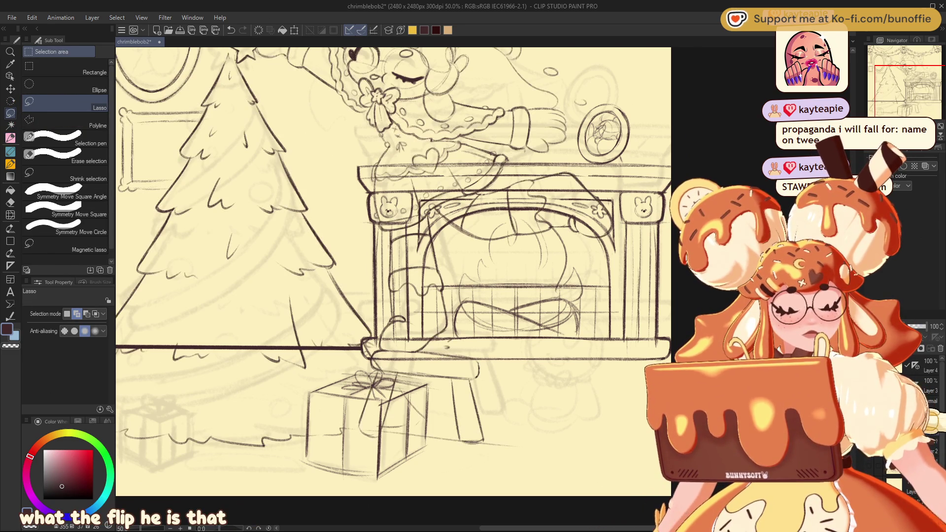
key(Delete)
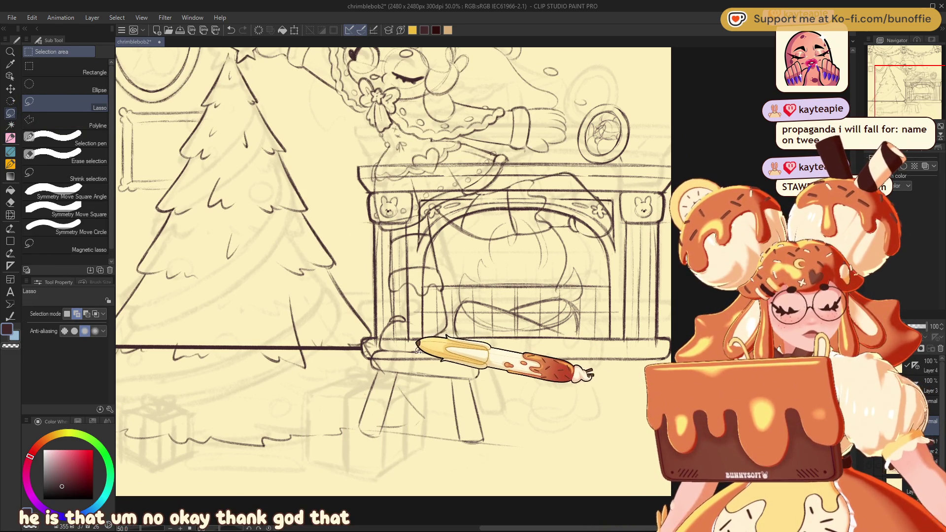
mouse_move(382, 345)
mouse_down()
mouse_move(359, 390)
mouse_move(514, 409)
mouse_up()
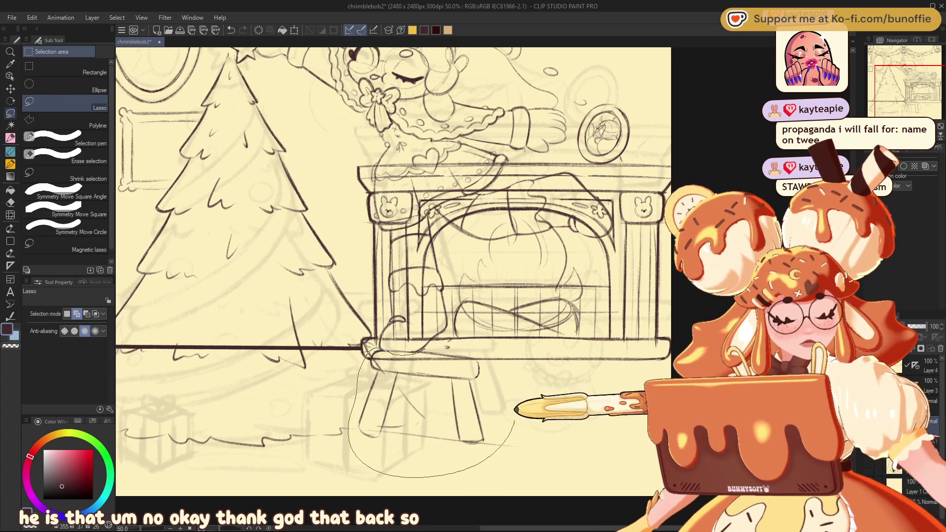
drag(462, 344, 455, 345)
key(ctrl+t)
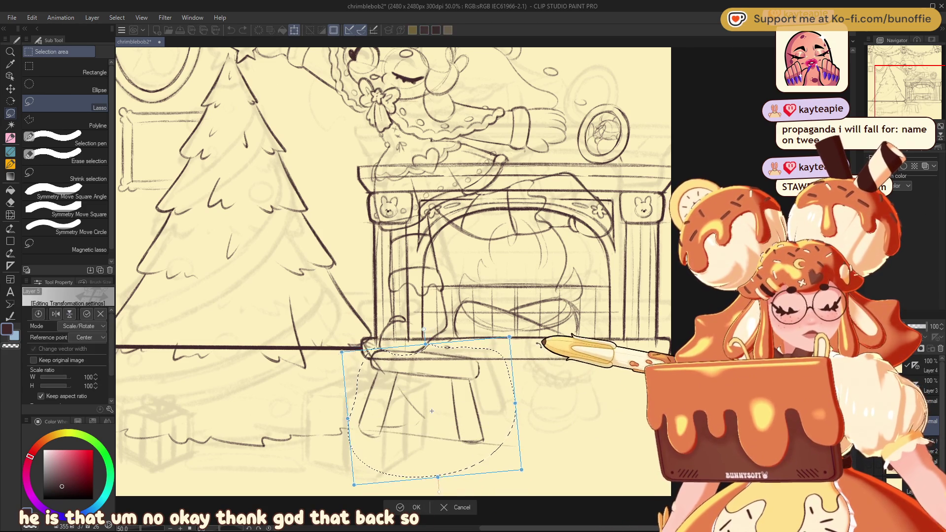
drag(467, 397, 472, 393)
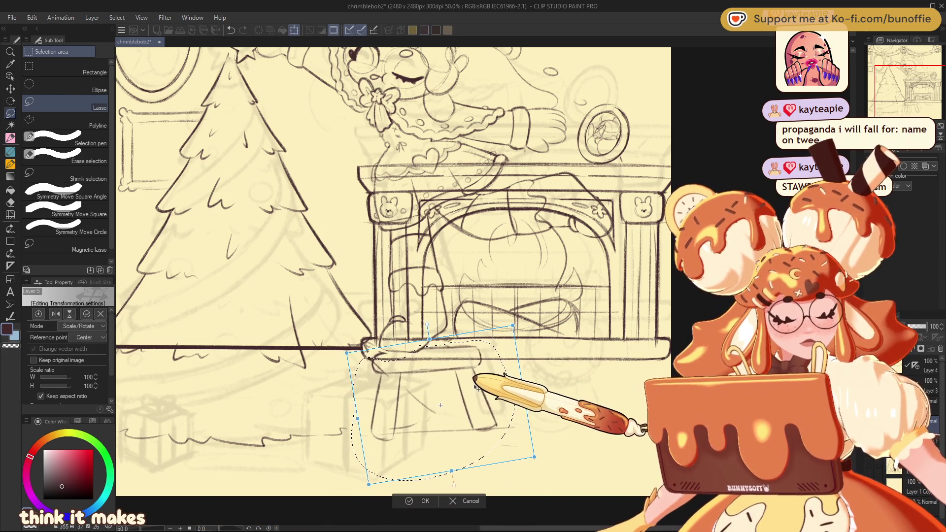
drag(537, 354, 540, 363)
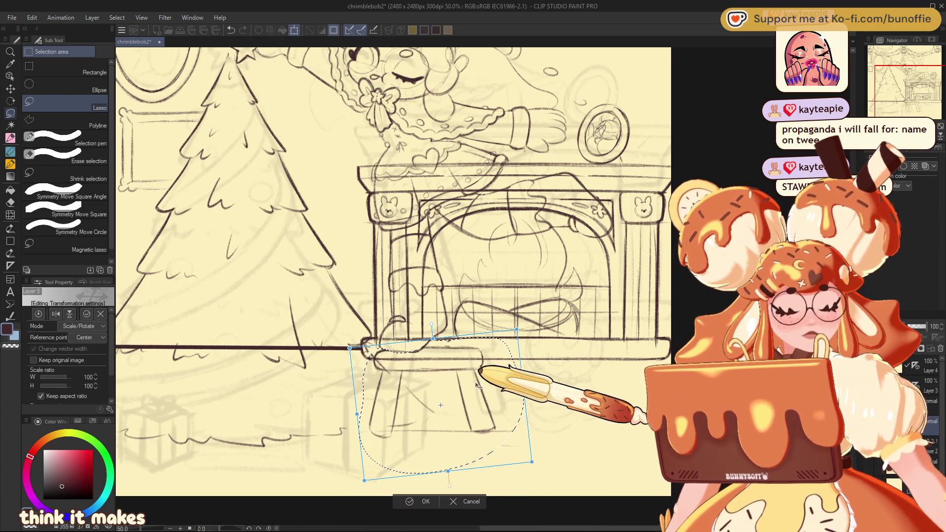
drag(526, 373, 519, 354)
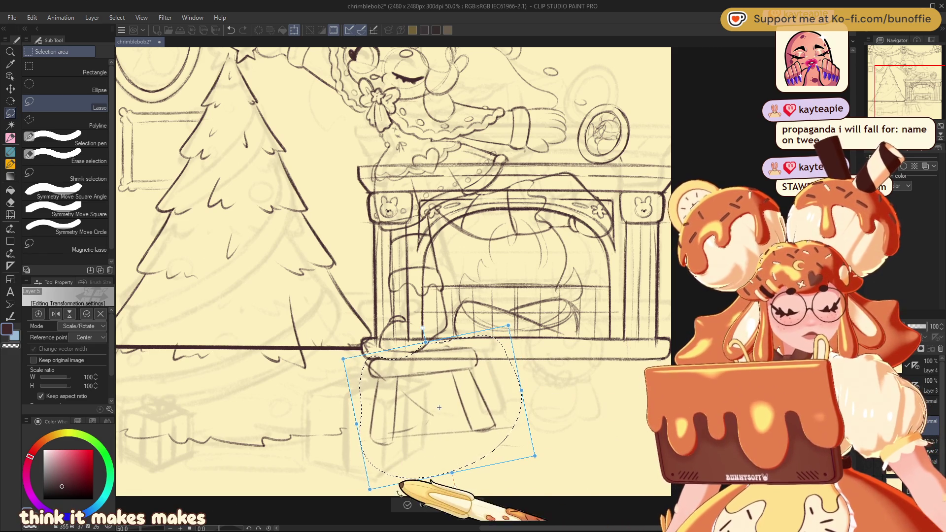
click(419, 504)
key(ctrl+d)
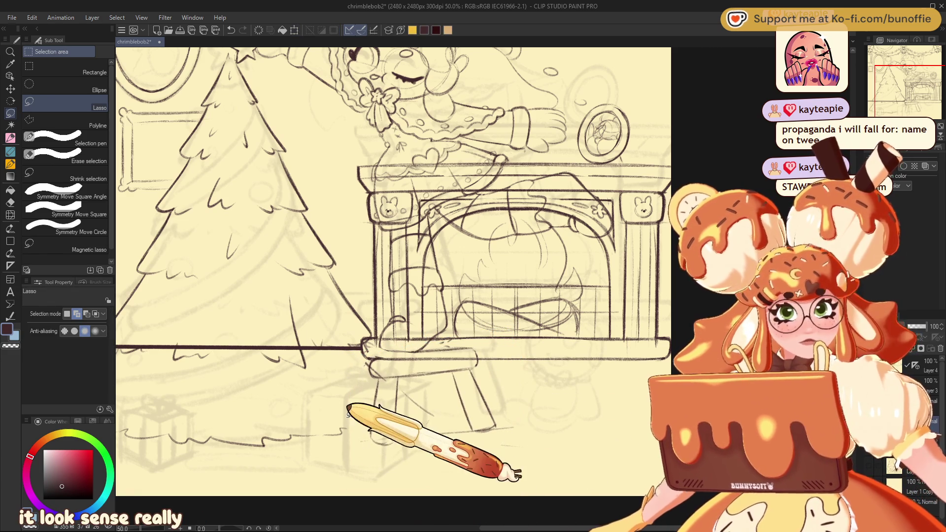
- Set the SU-Cream Pencil to stabilization 0 and brush size 15
click(10, 138)
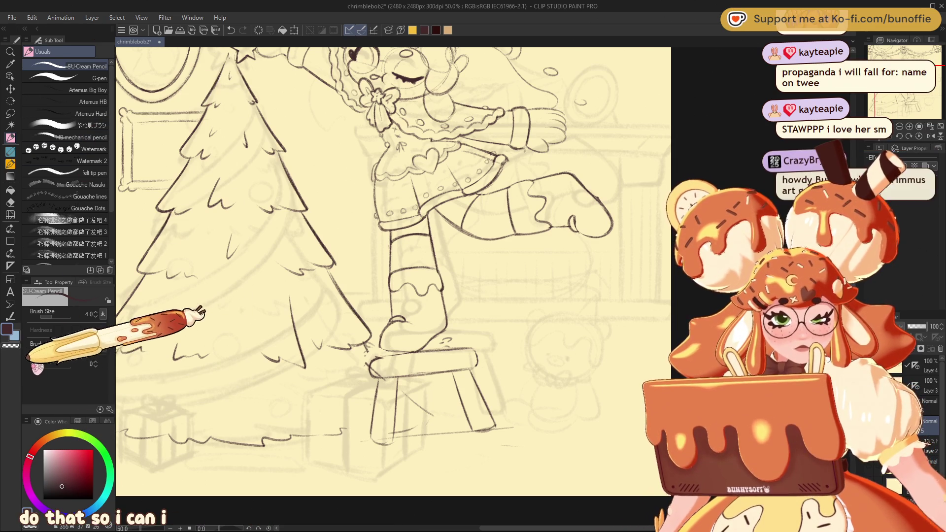
click(37, 367)
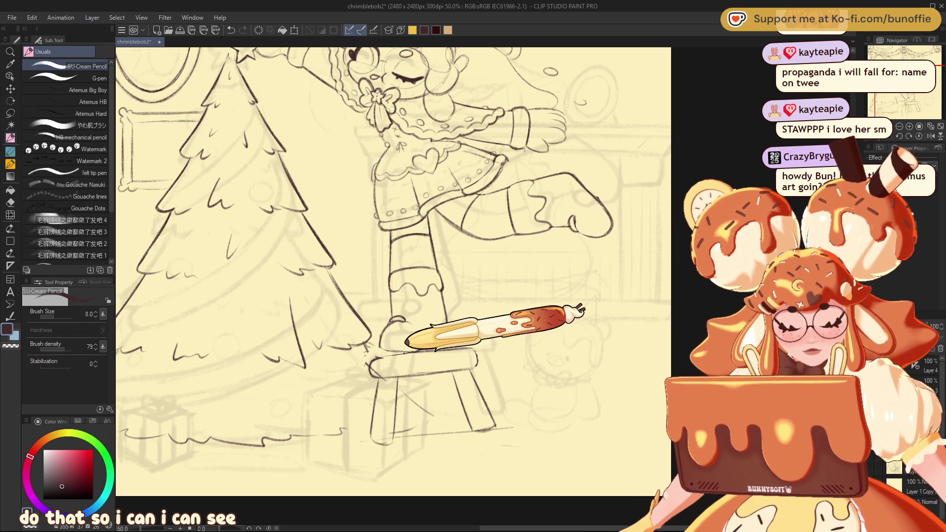
key(])
key(])
key(])
key(bracketright)
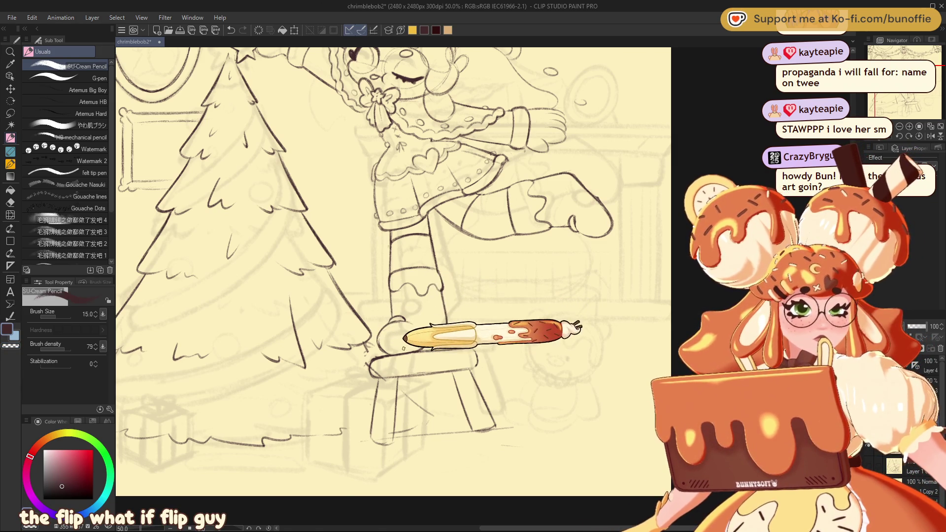
mouse_move(403, 349)
mouse_down()
mouse_move(434, 349)
mouse_move(508, 432)
mouse_move(508, 465)
mouse_up()
mouse_move(435, 490)
mouse_down()
mouse_move(385, 385)
mouse_move(375, 328)
mouse_up()
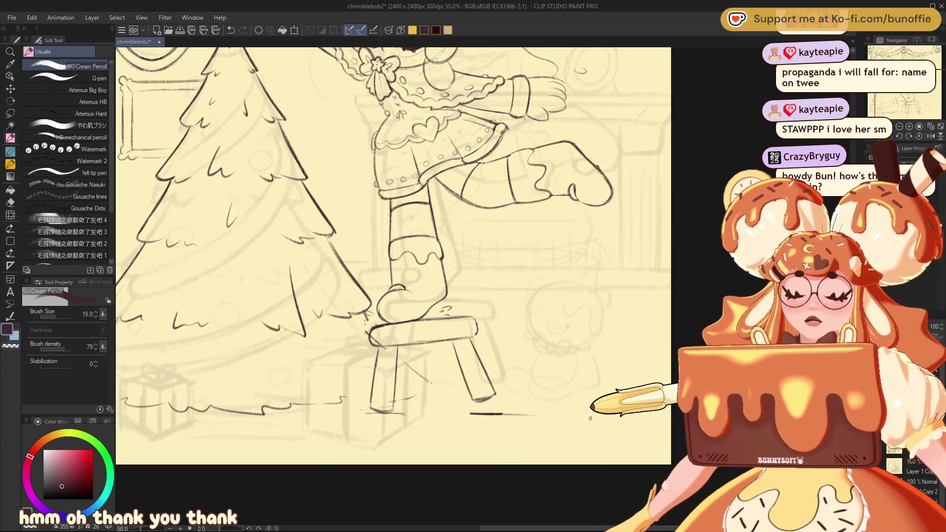
- Redo to bring the gift box sketch back under the stool, then draw its new bottom edge
drag(906, 67, 895, 57)
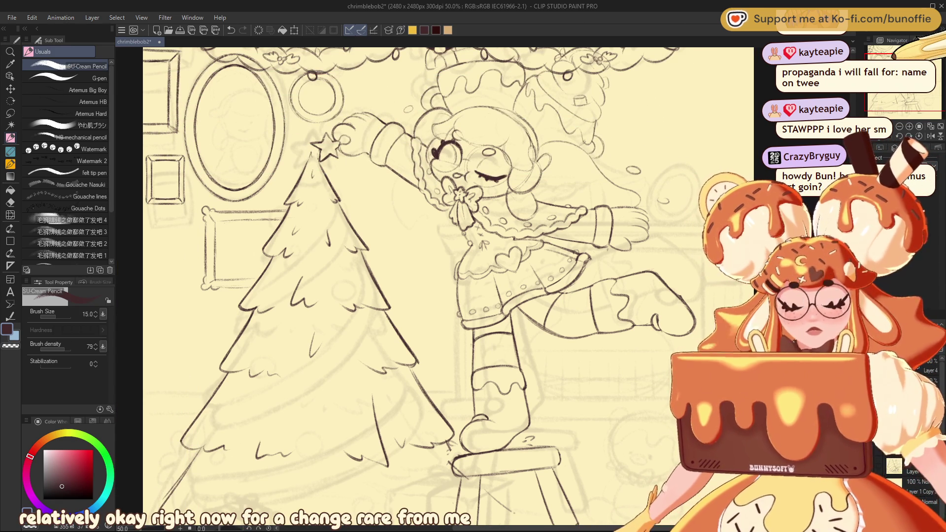
drag(444, 296, 485, 315)
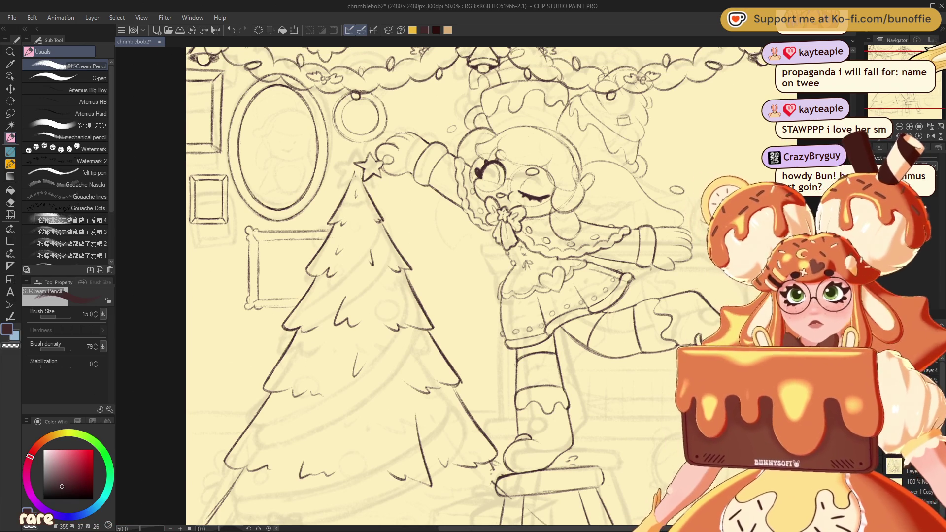
mouse_move(473, 285)
mouse_down()
mouse_move(485, 312)
mouse_move(478, 282)
mouse_move(446, 323)
mouse_move(525, 241)
mouse_move(503, 274)
mouse_move(513, 263)
mouse_move(408, 327)
mouse_move(382, 372)
mouse_move(397, 360)
mouse_move(392, 337)
mouse_move(490, 211)
mouse_move(552, 207)
mouse_move(420, 187)
mouse_up()
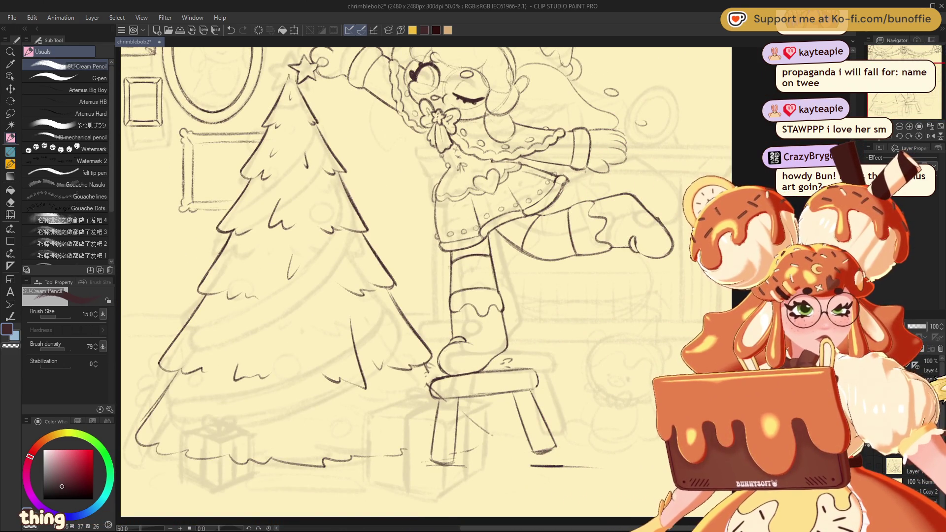
key(ctrl+y)
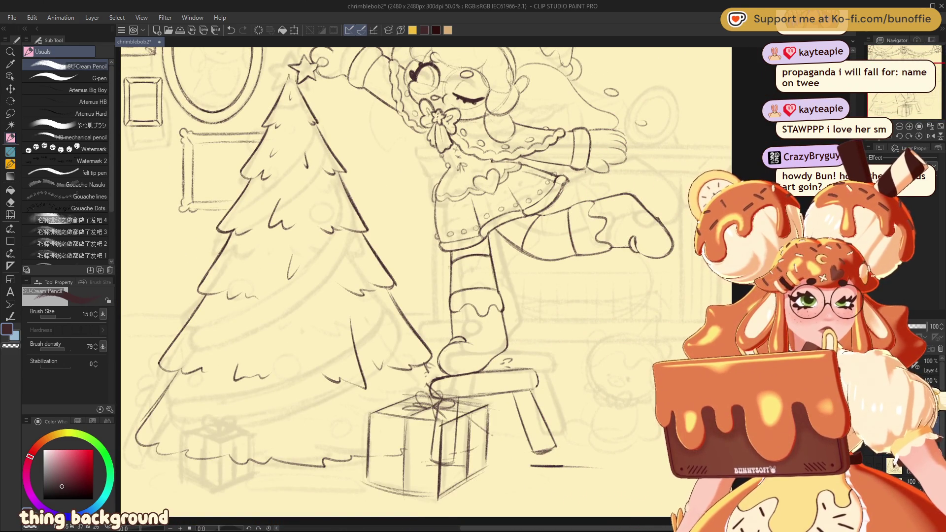
key(ctrl+z)
key(ctrl+y)
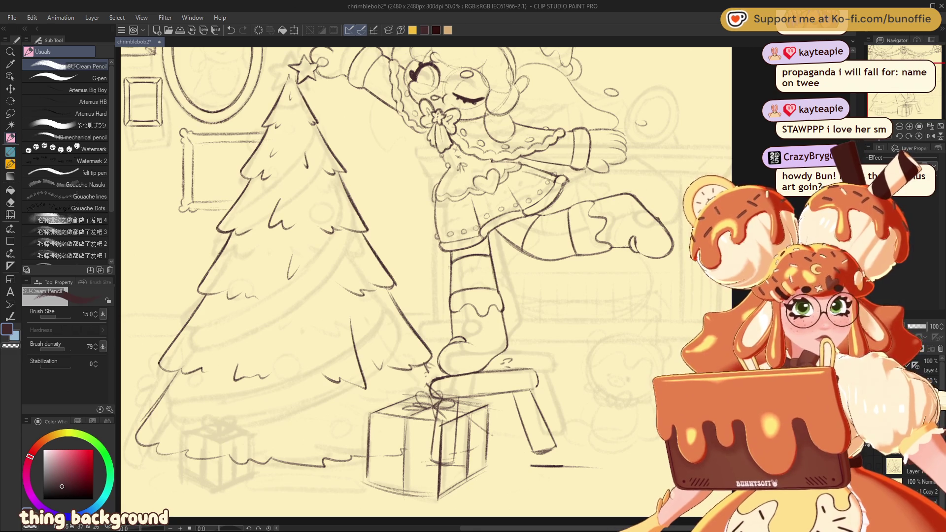
mouse_move(429, 295)
mouse_down()
mouse_move(478, 261)
mouse_move(477, 212)
mouse_up()
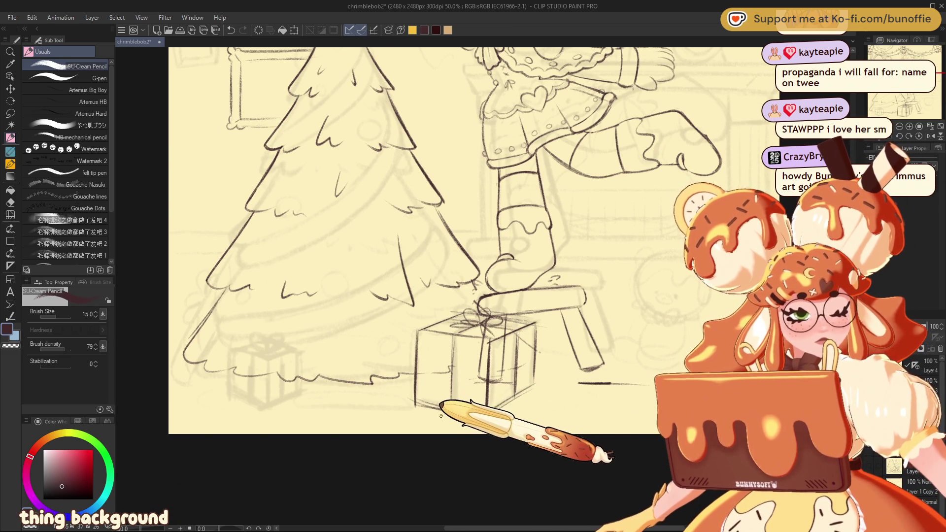
drag(416, 396, 485, 416)
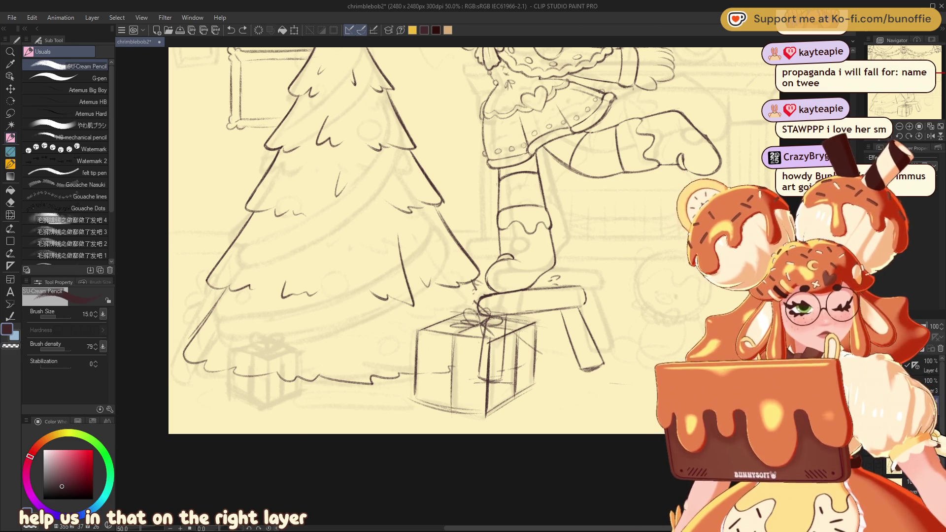
- Hide the rough and character layers and redraw the box's left, bottom and top edges
click(871, 449)
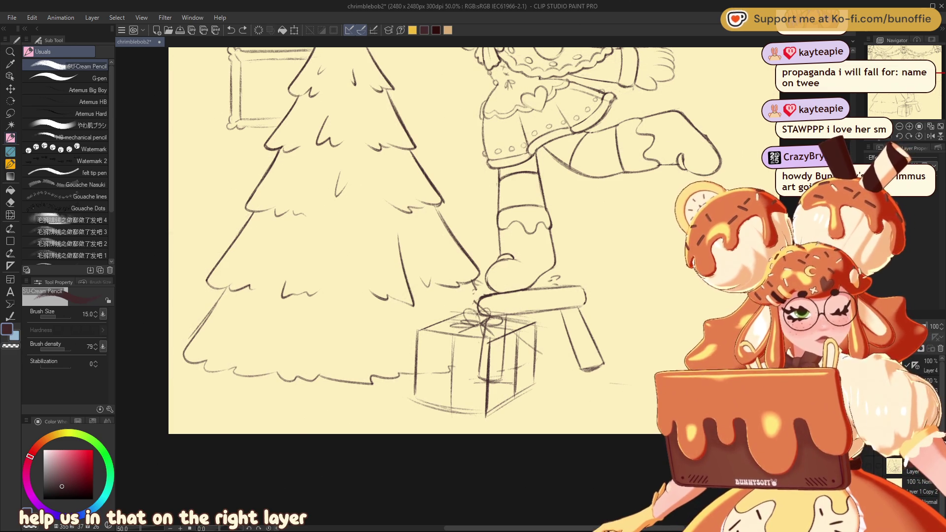
click(871, 429)
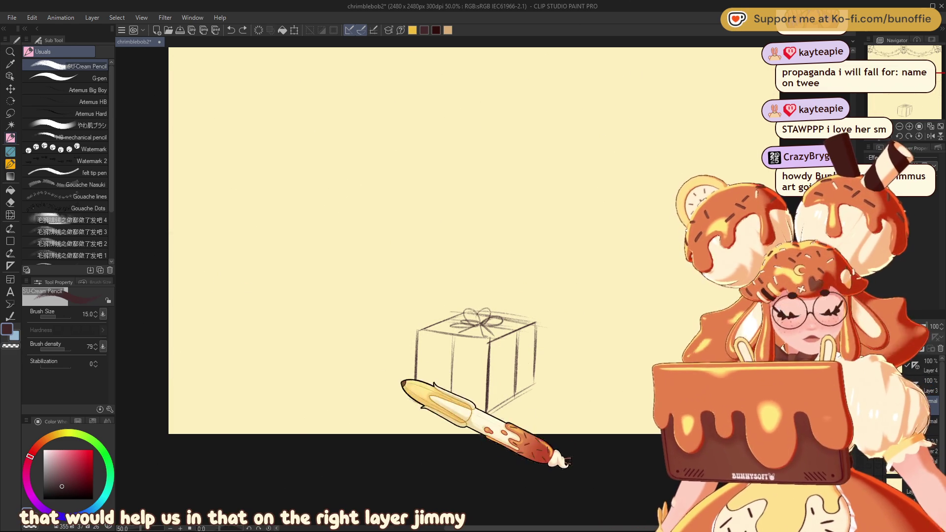
click(419, 331)
mouse_move(416, 350)
mouse_down()
mouse_move(417, 395)
mouse_move(485, 419)
mouse_move(535, 383)
mouse_up()
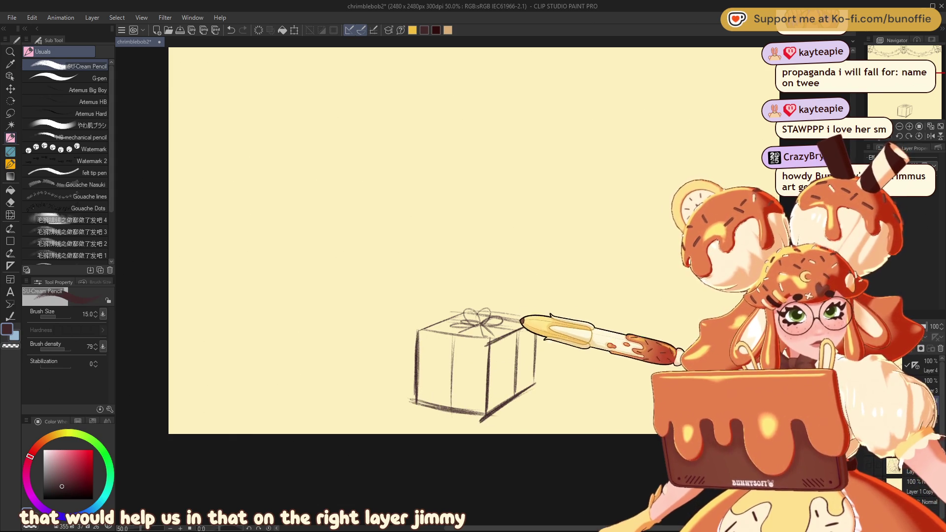
mouse_move(524, 320)
mouse_down()
mouse_move(434, 331)
mouse_move(425, 318)
mouse_move(539, 302)
mouse_move(437, 321)
mouse_move(554, 326)
mouse_up()
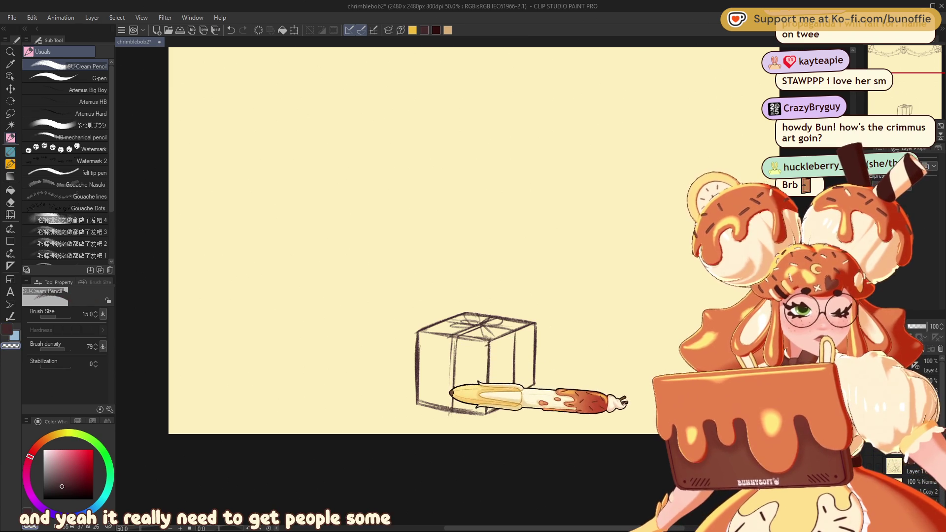
- Sketch ribbon lines across the box top and check its proportions in a mirrored view
key(c)
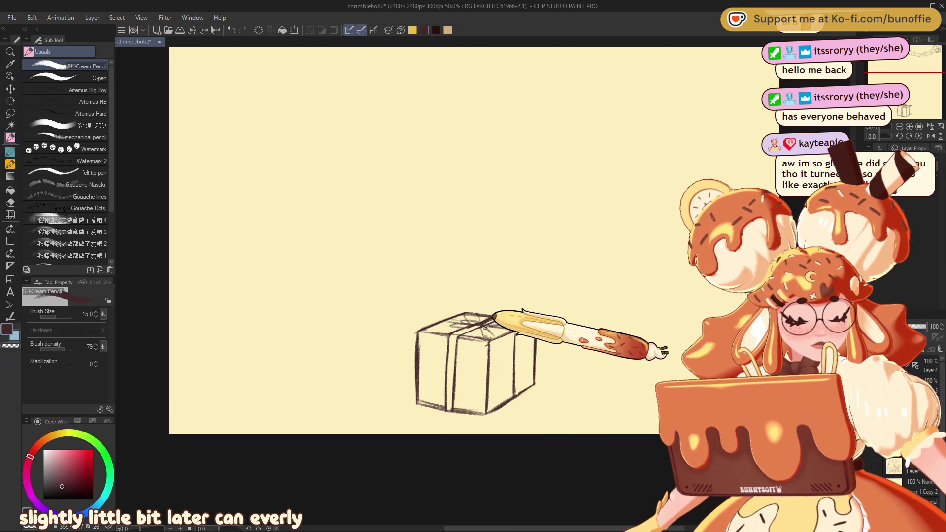
drag(483, 328, 509, 333)
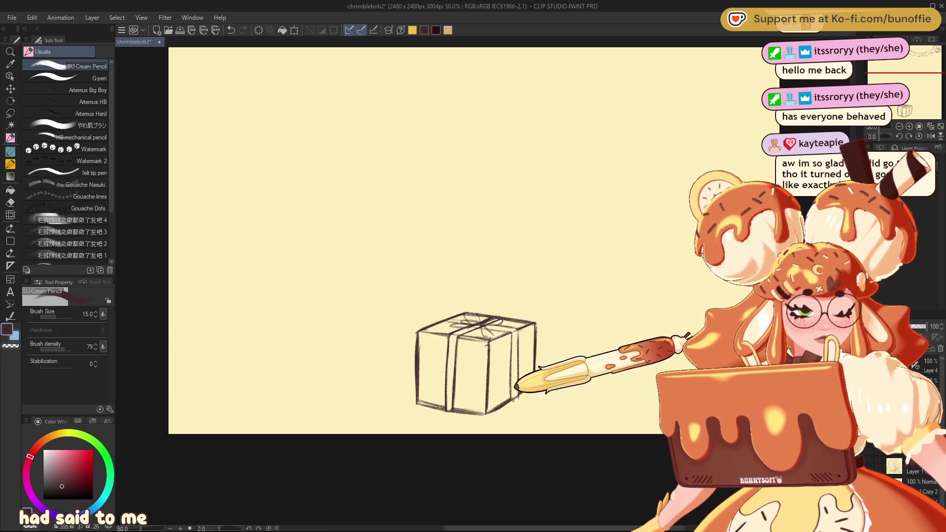
key(c)
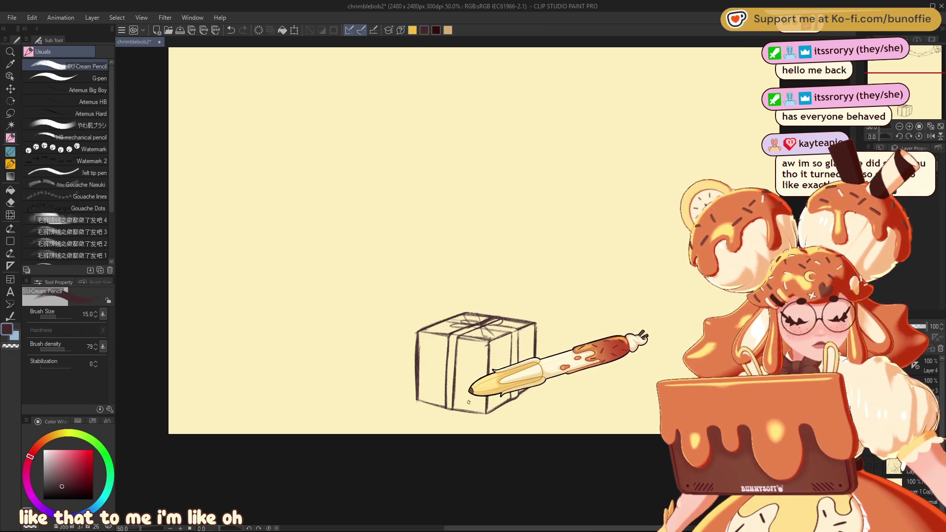
key(h)
mouse_move(445, 340)
mouse_down()
mouse_move(508, 339)
mouse_move(394, 339)
mouse_up()
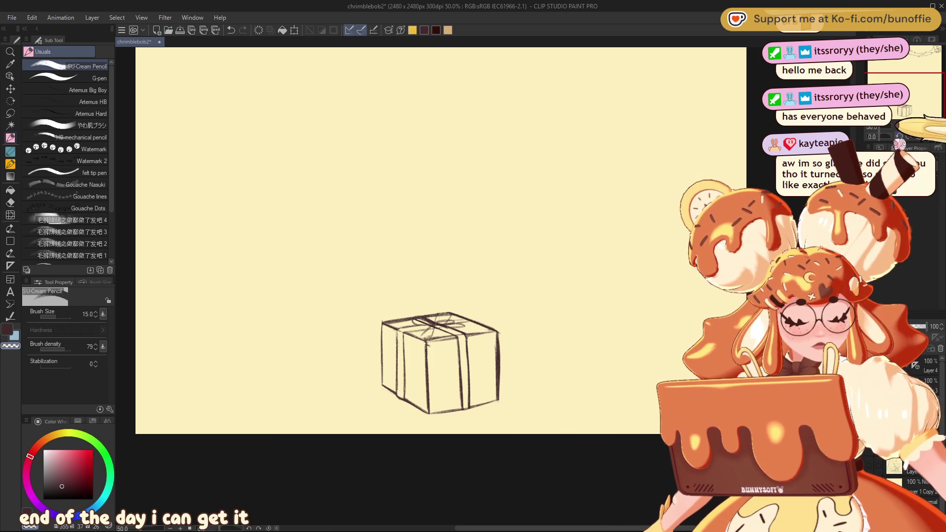
- Sketch ribbon bands over the box's top face, clean them with the eraser, and redraw with the pencil
drag(826, 105, 922, 109)
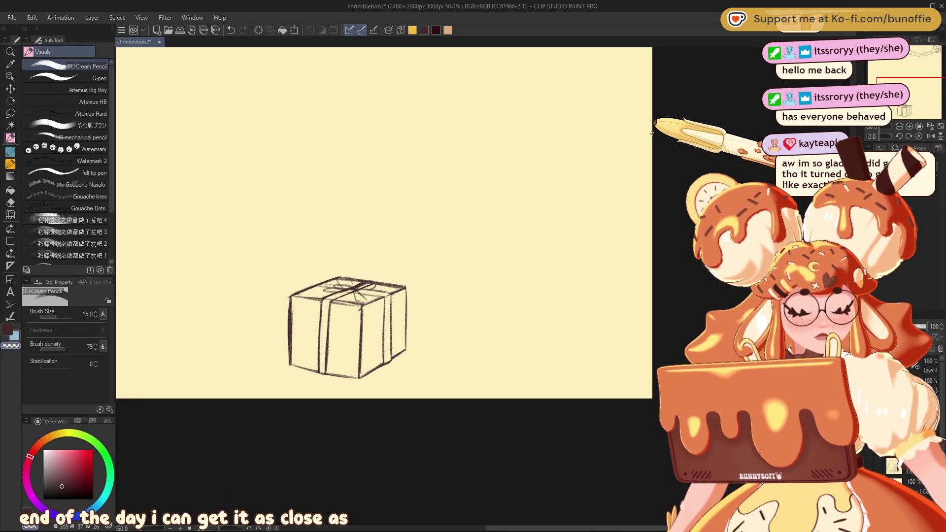
drag(319, 298, 345, 290)
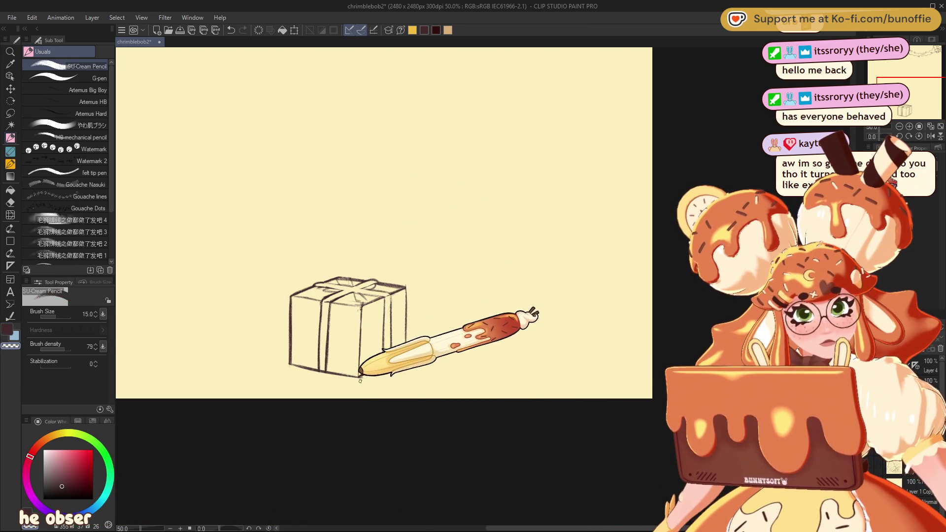
mouse_move(939, 87)
mouse_down()
mouse_move(907, 89)
mouse_move(938, 87)
mouse_up()
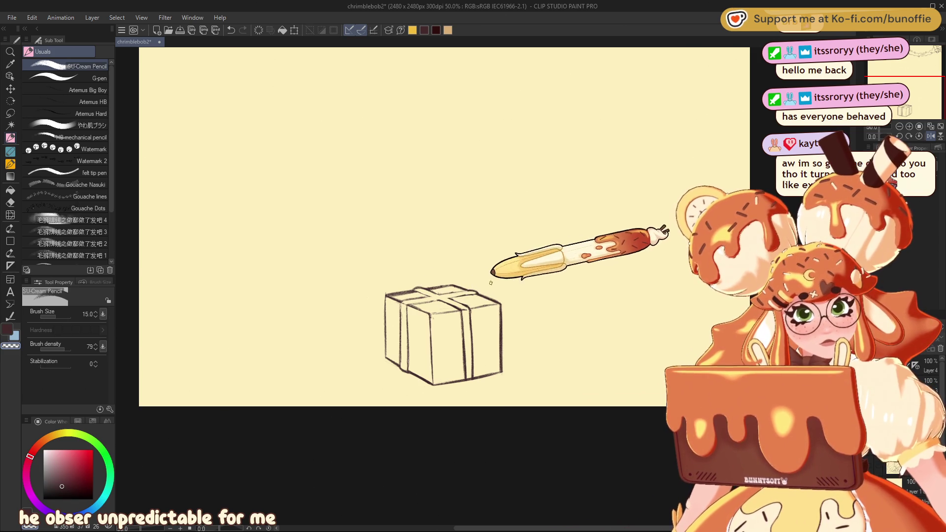
mouse_move(443, 222)
mouse_down()
mouse_move(522, 221)
mouse_move(439, 200)
mouse_move(408, 207)
mouse_up()
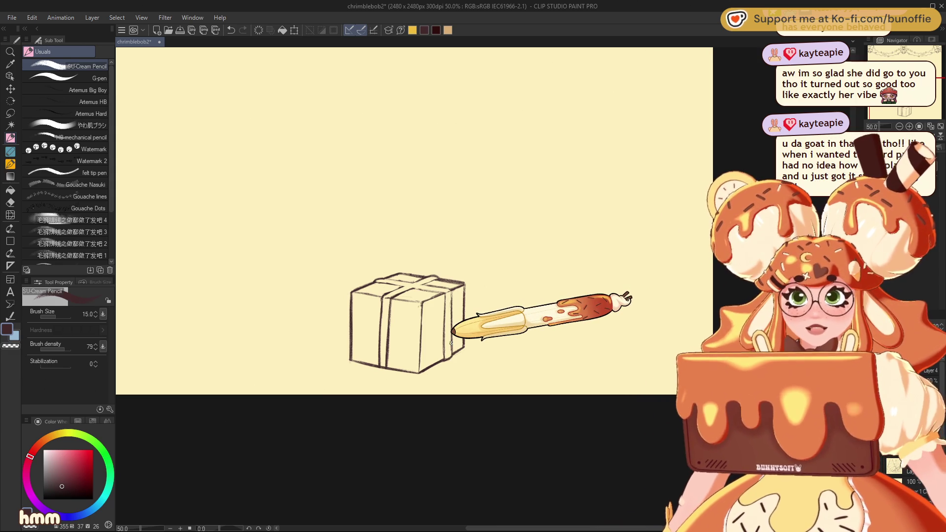
key(e)
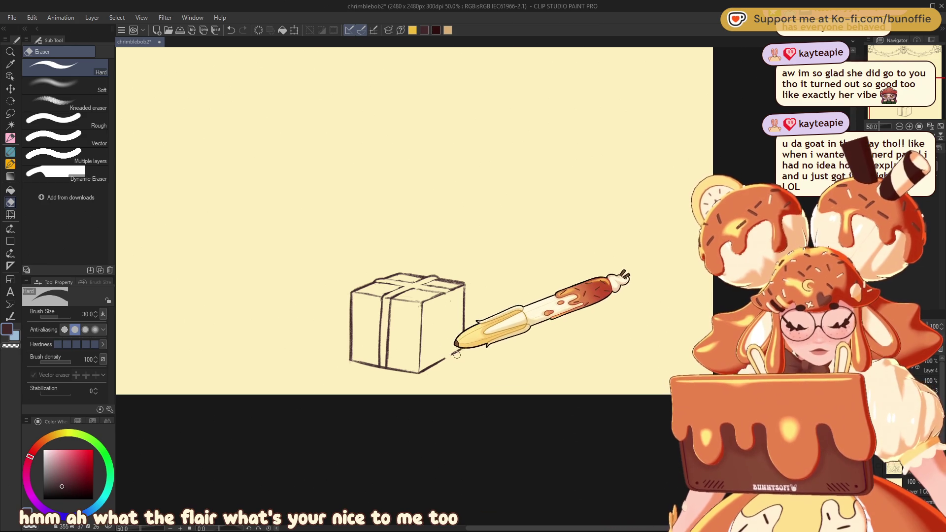
click(12, 137)
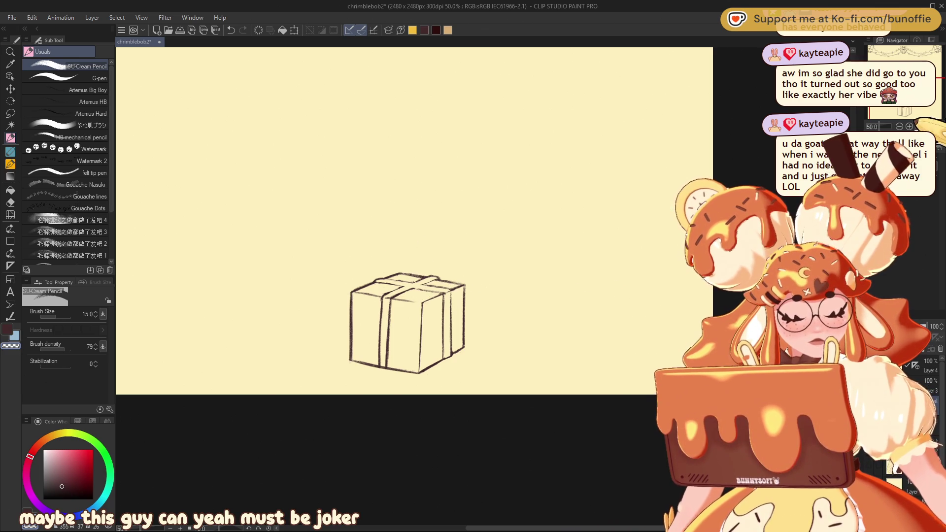
- Draw and erase the bow's first loop, alternating transparent and dark-red colours and mirroring the view
mouse_move(933, 98)
mouse_down()
mouse_move(913, 101)
mouse_move(939, 93)
mouse_up()
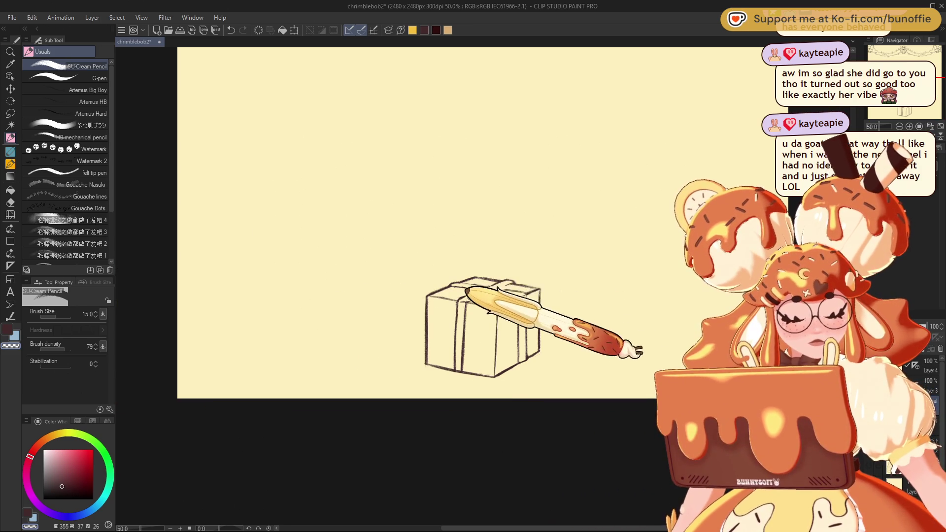
key(c)
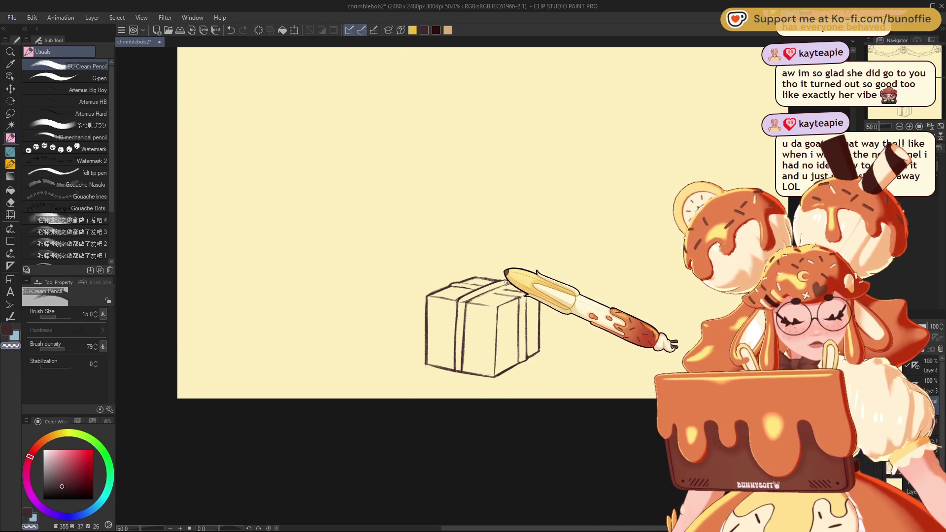
key(c)
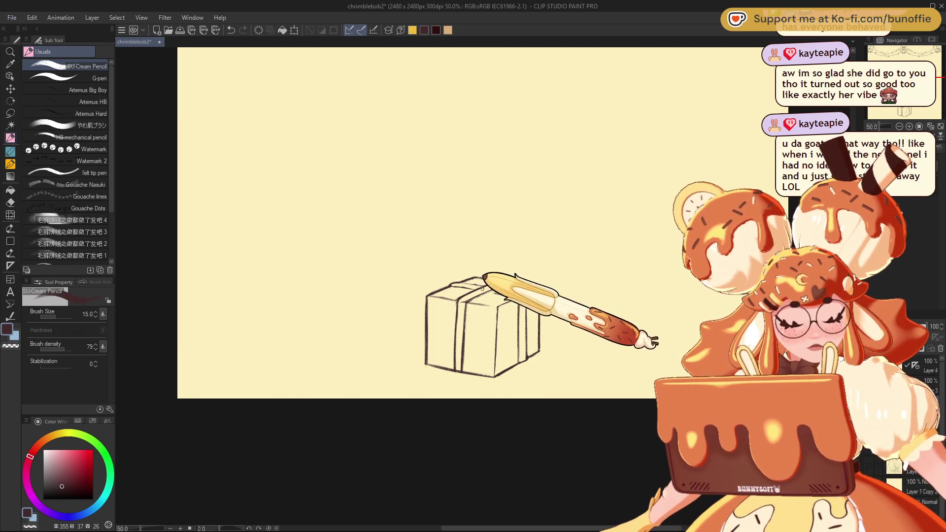
key(c)
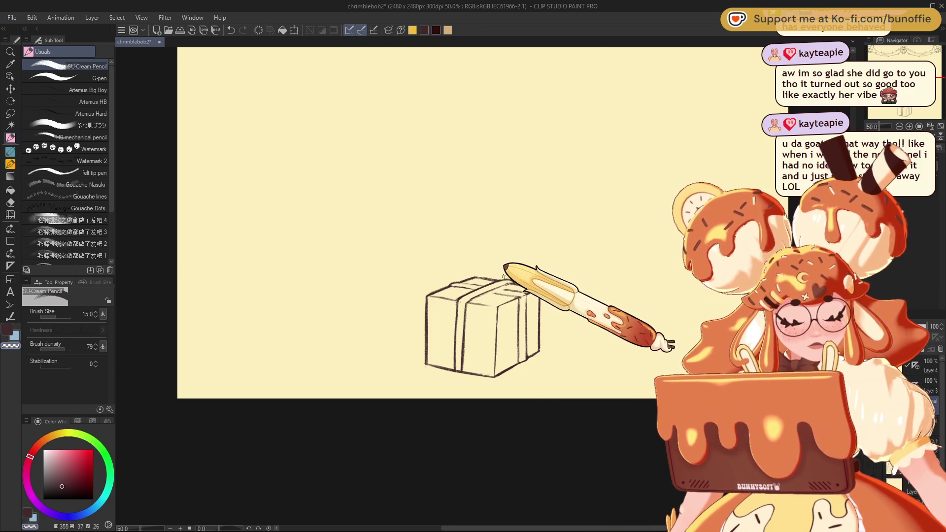
key(h)
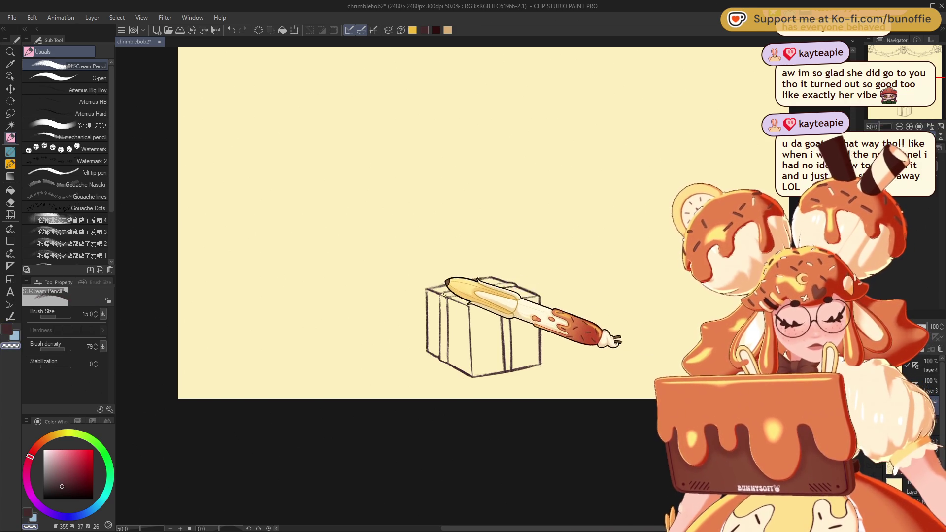
key(c)
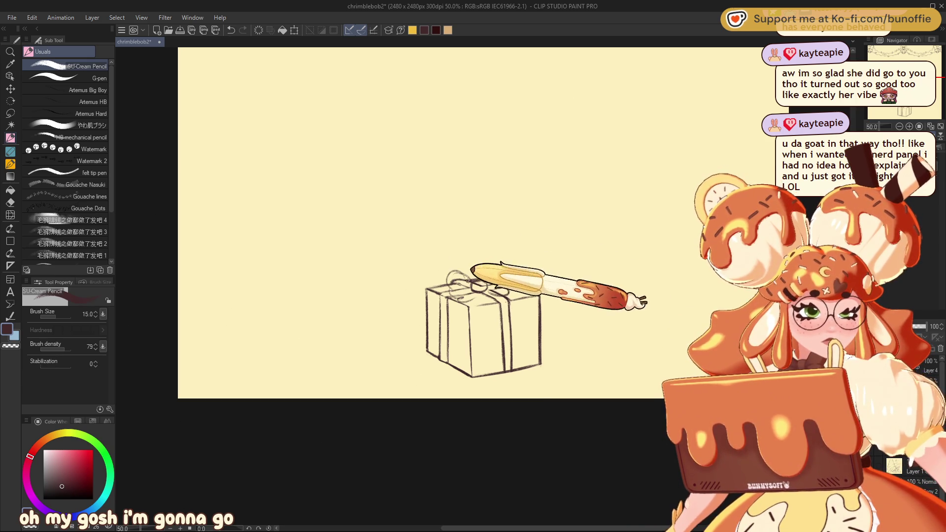
- Erase and redraw the bow's right loop with the cream pencil, flipping the view to check it
key(e)
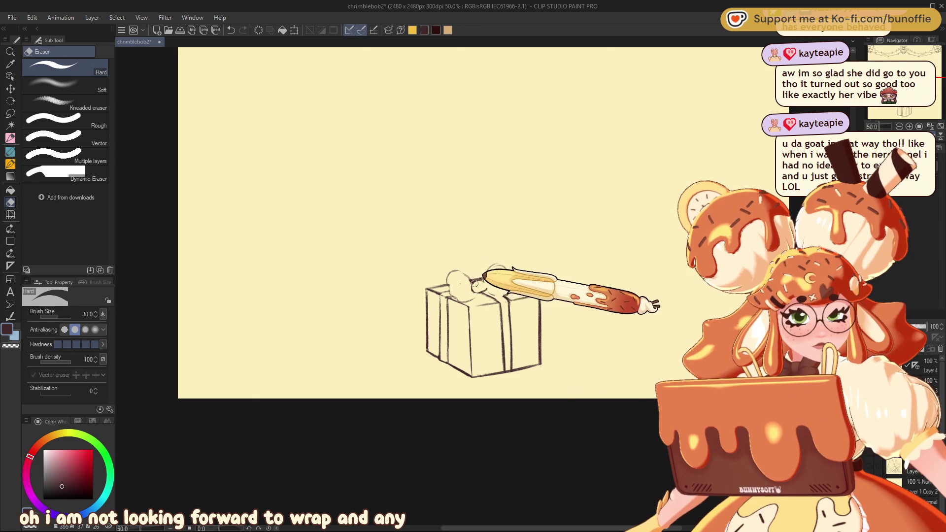
click(10, 138)
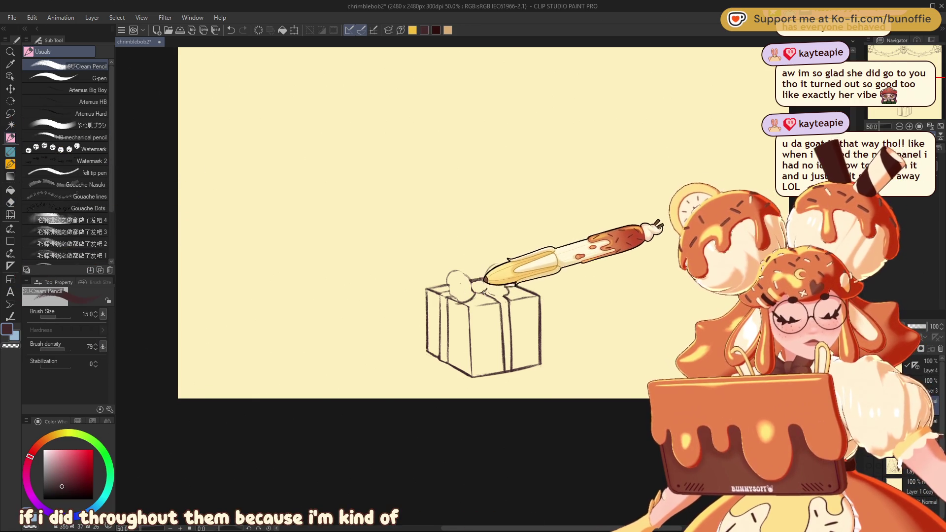
mouse_move(494, 284)
mouse_down()
mouse_move(475, 284)
mouse_move(496, 285)
mouse_move(485, 279)
mouse_up()
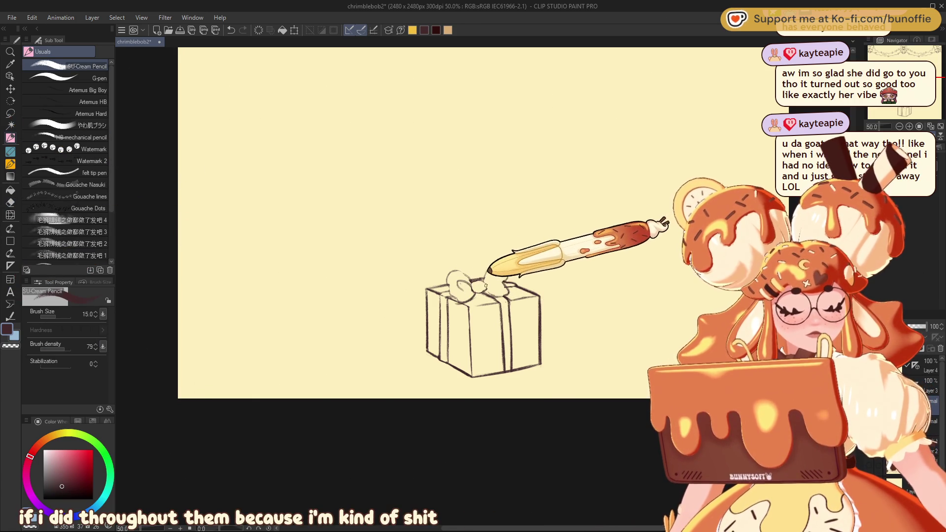
scroll(443, 295, right, 2)
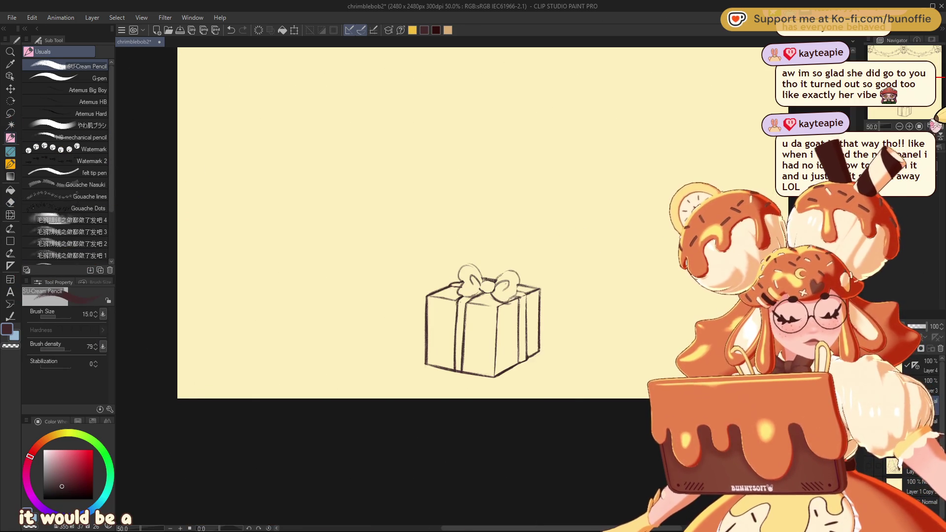
scroll(433, 221, left, 2)
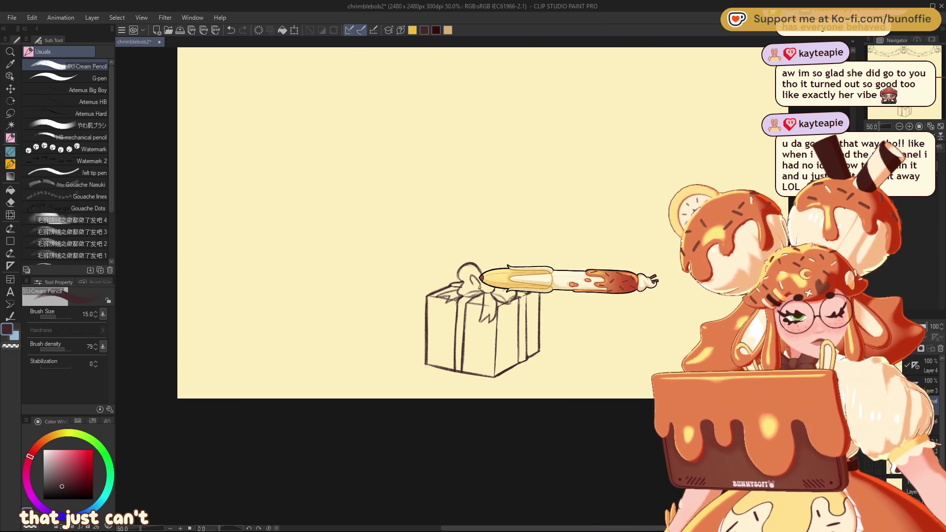
key(h)
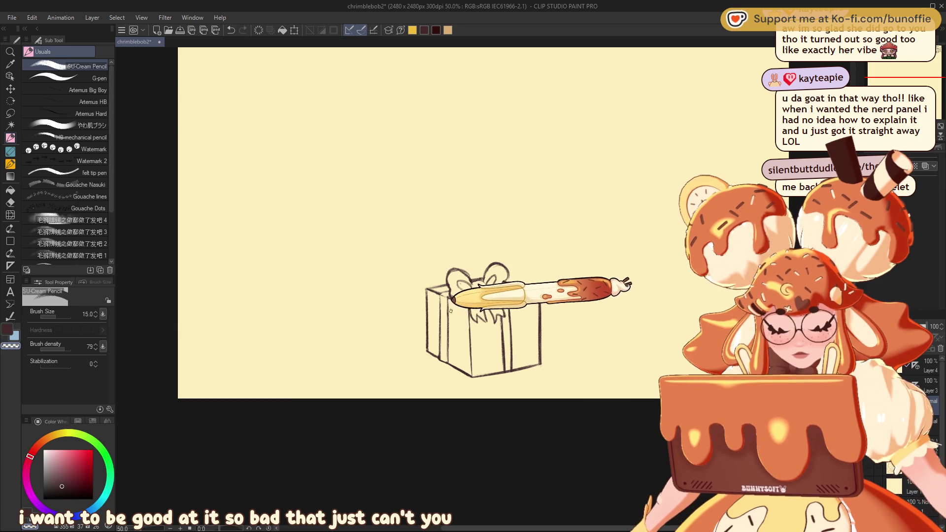
key(h)
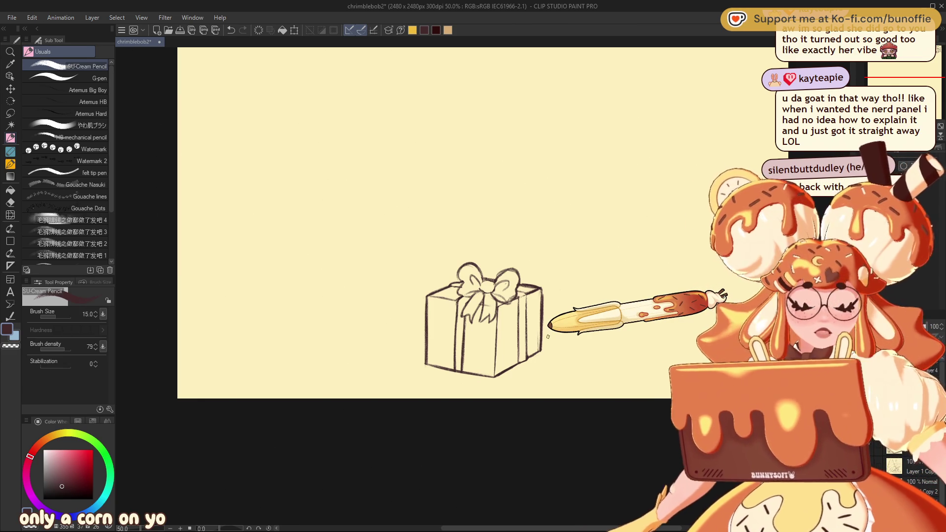
key(h)
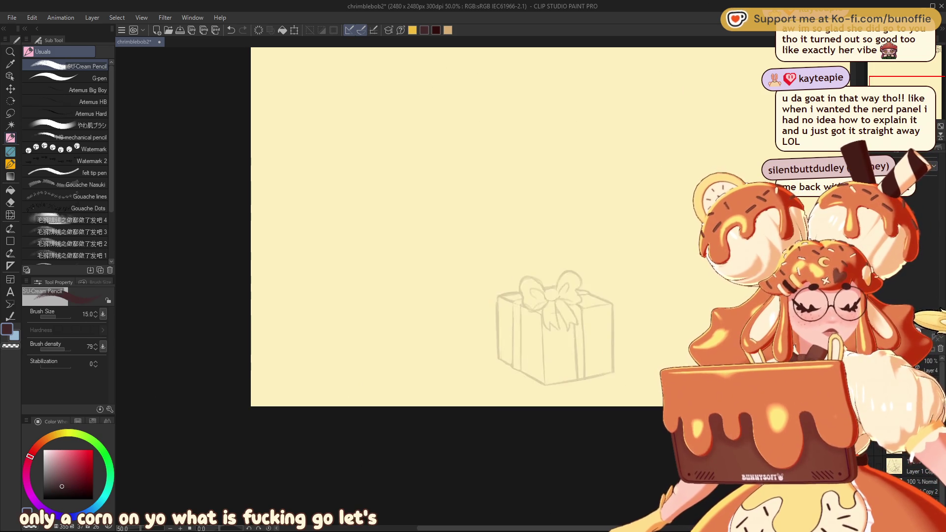
- Fade the gift box sketch layer and draw a square-cornered rectangle over it
drag(926, 328, 922, 328)
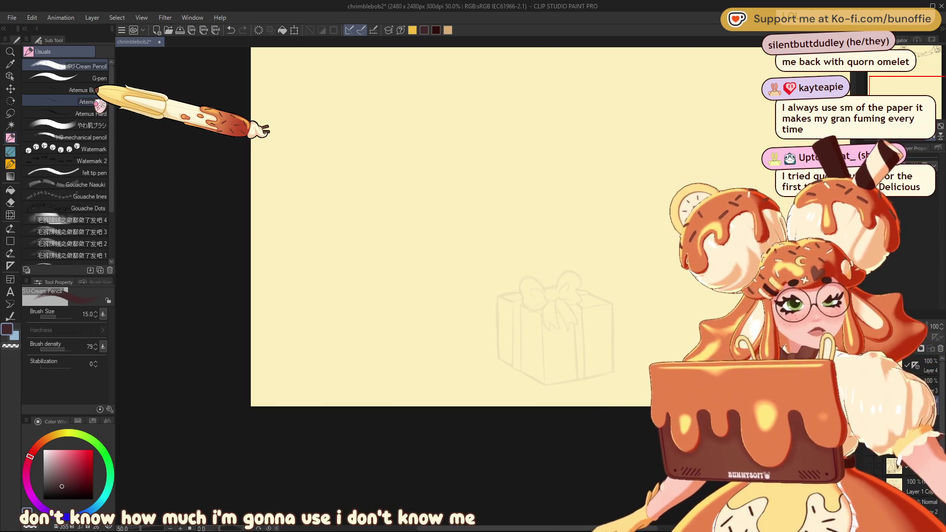
click(10, 241)
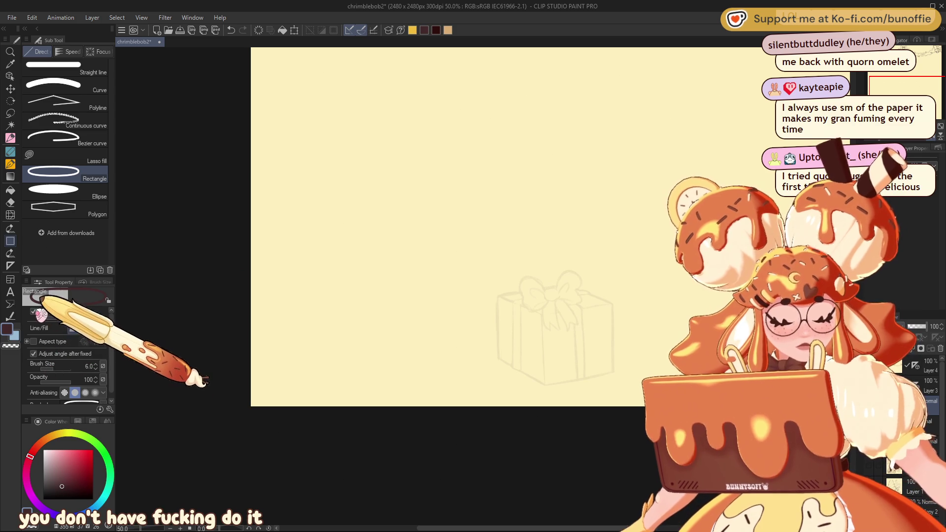
click(34, 312)
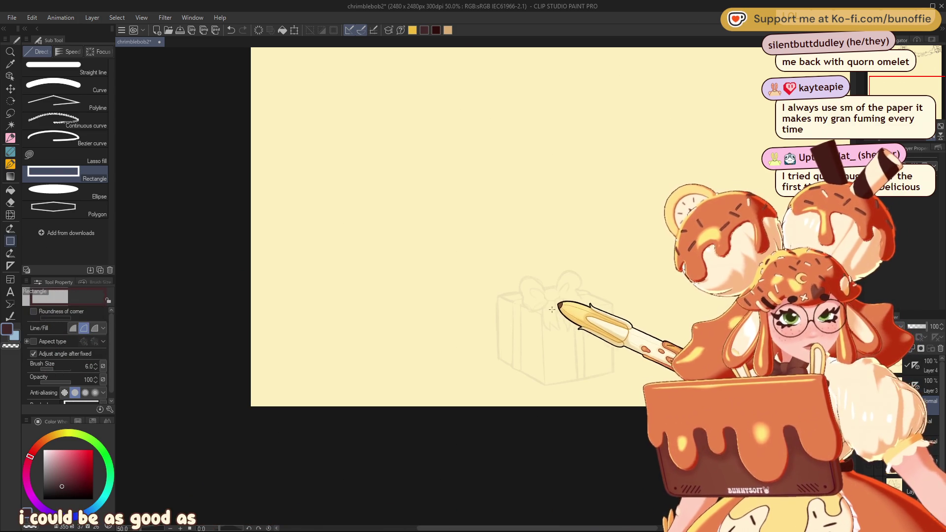
mouse_move(542, 312)
mouse_down()
mouse_move(575, 334)
mouse_move(616, 387)
mouse_up()
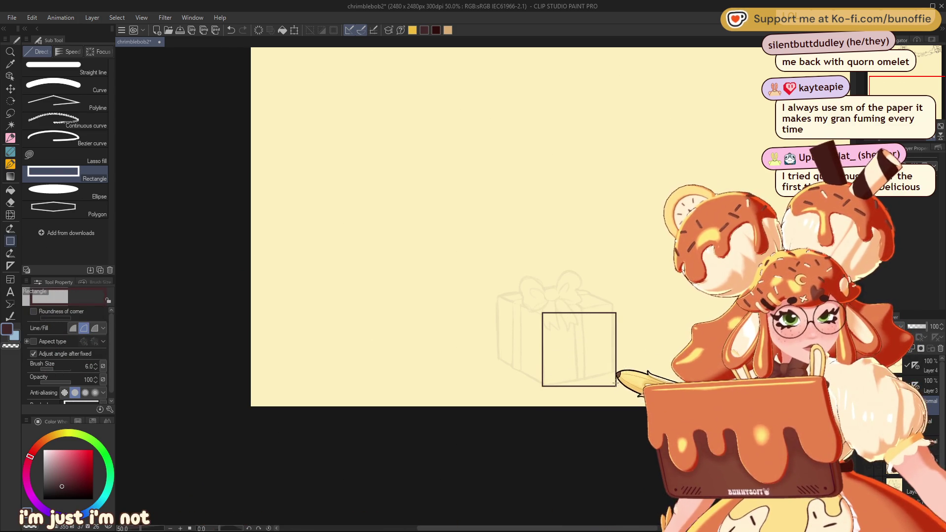
- Skew the square's right side upward into a perspective front face
key(ctrl+t)
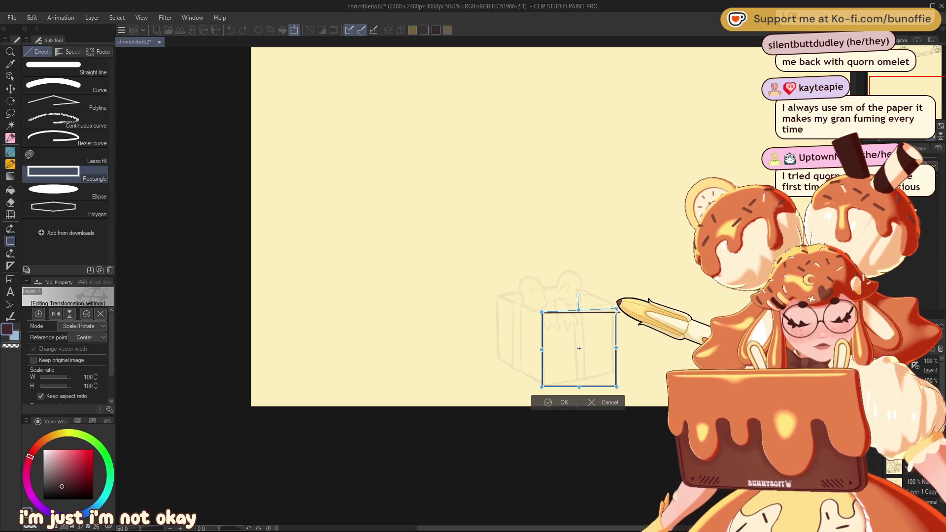
drag(615, 312, 613, 300)
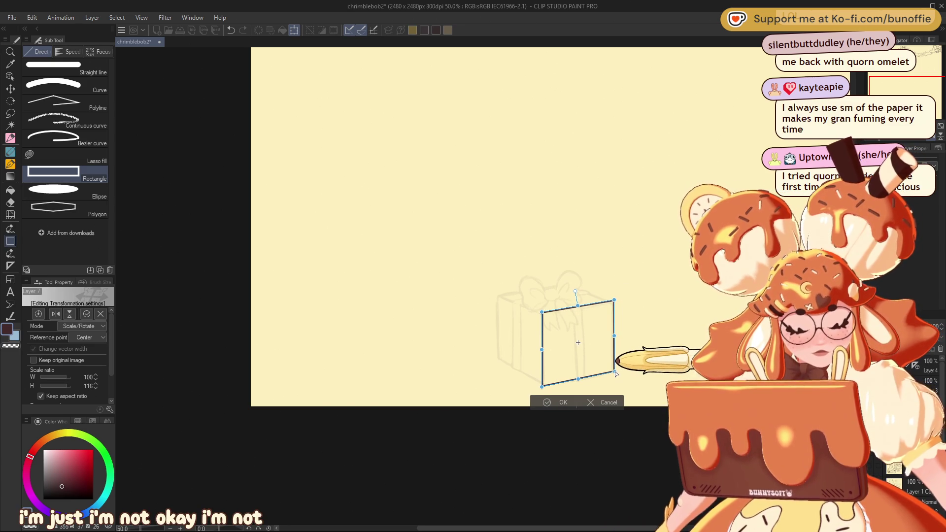
key(Return)
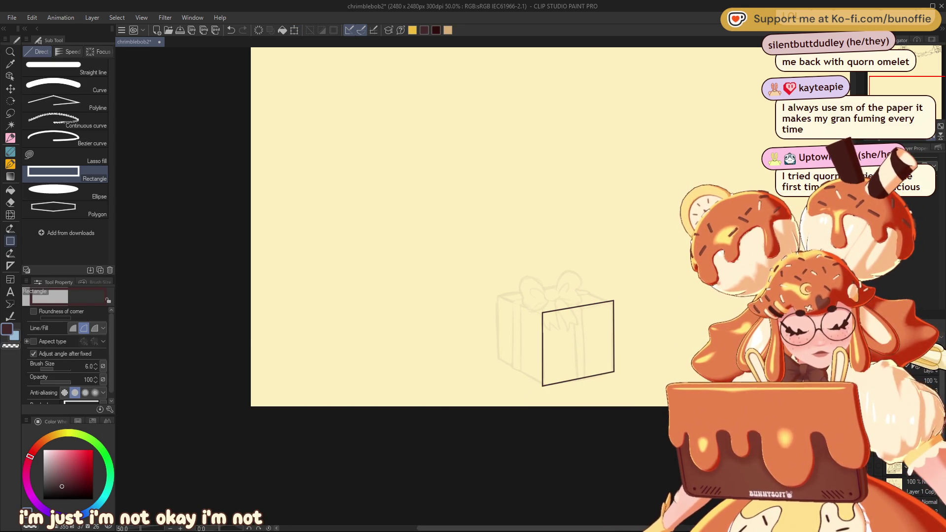
- Move the copied square up and left so it overlaps the first as the cube's back face
key(k)
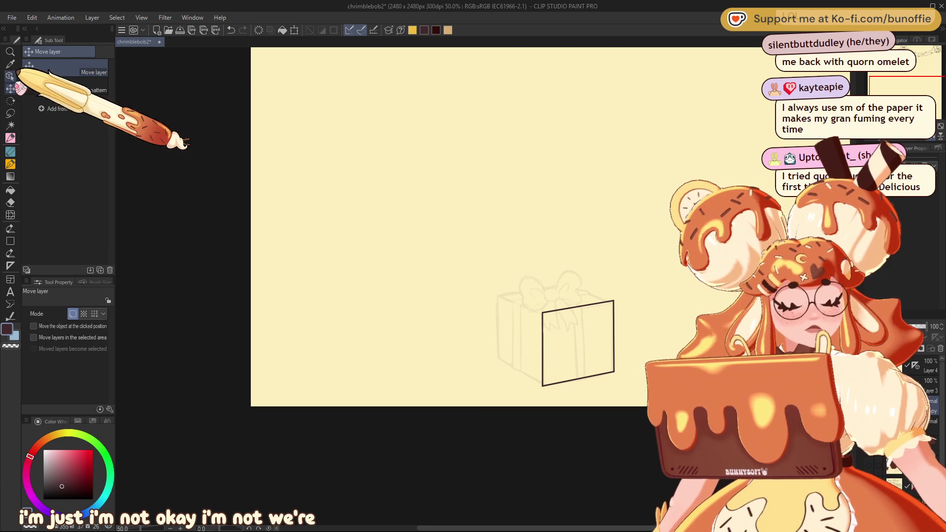
mouse_move(604, 351)
mouse_down()
mouse_move(561, 348)
mouse_move(551, 325)
mouse_move(548, 345)
mouse_up()
key(ctrl+z)
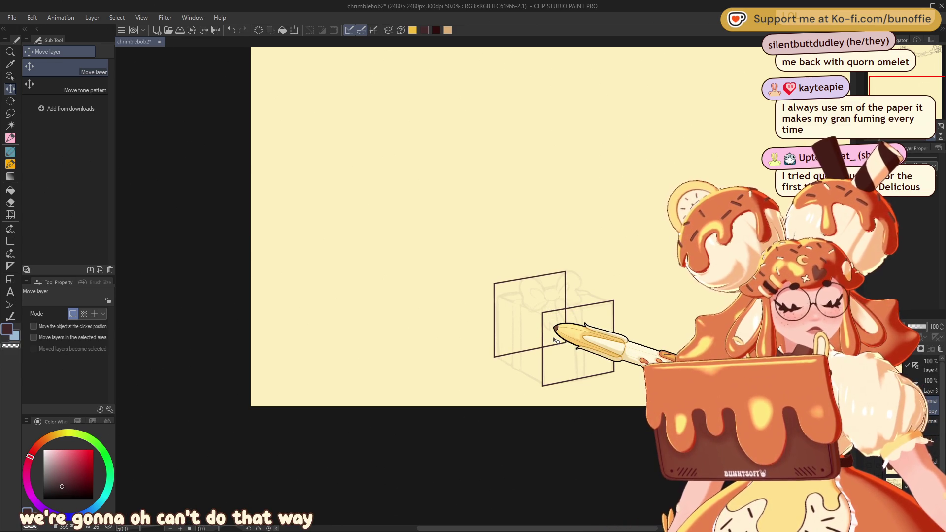
drag(555, 335, 555, 340)
key(ctrl+z)
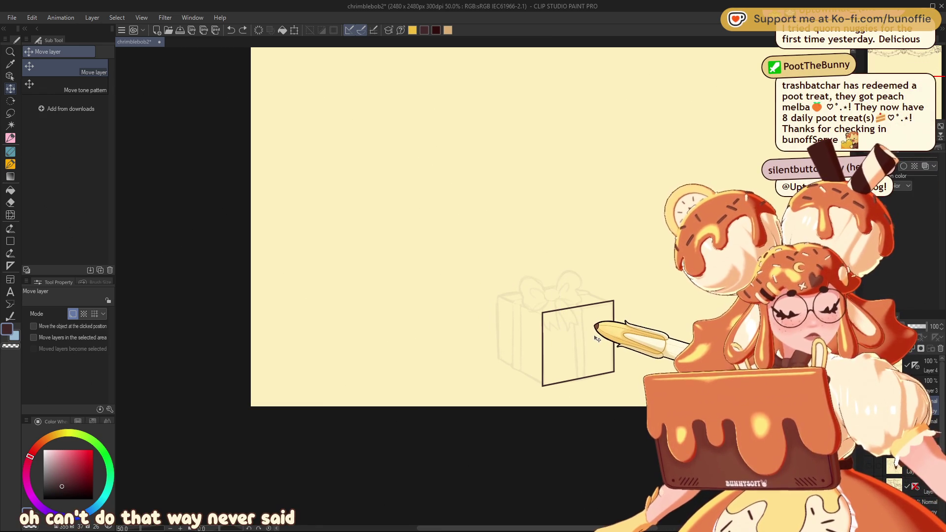
mouse_move(567, 337)
mouse_down()
mouse_move(536, 329)
mouse_move(565, 335)
mouse_up()
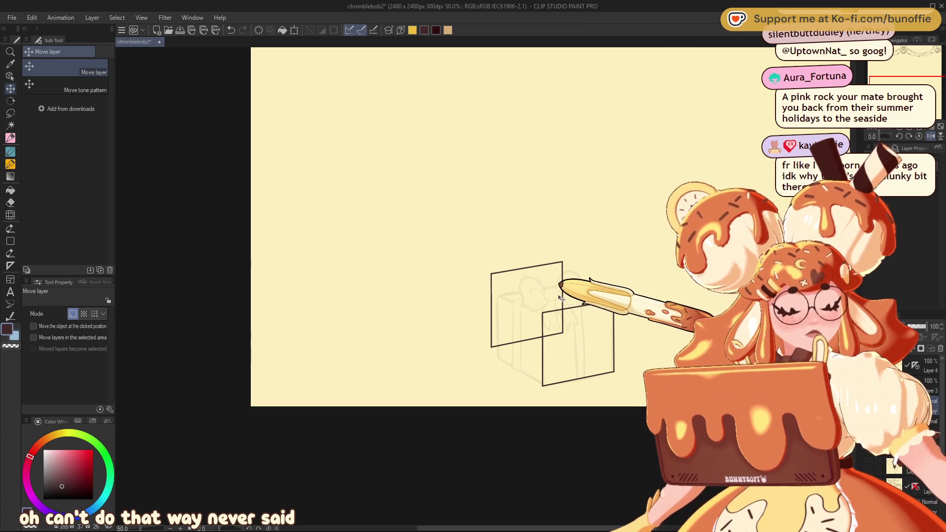
drag(561, 297, 570, 307)
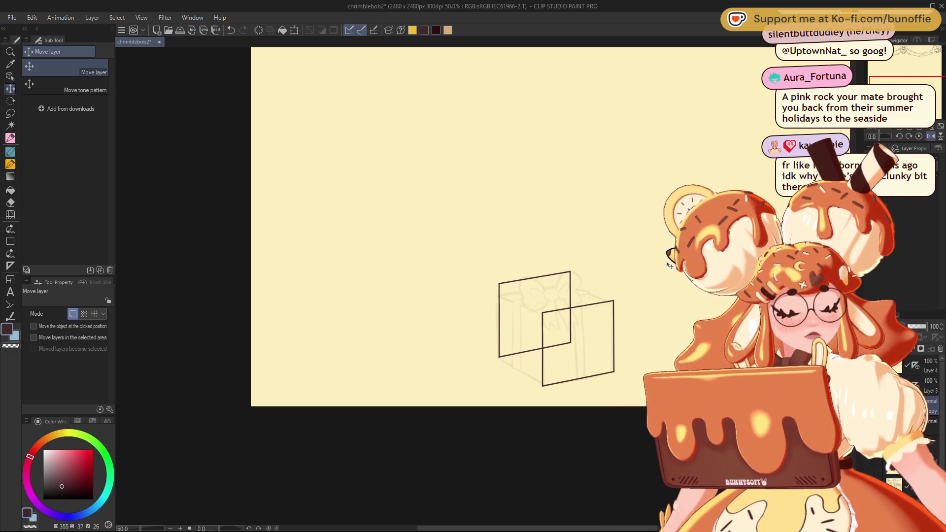
drag(574, 275, 574, 282)
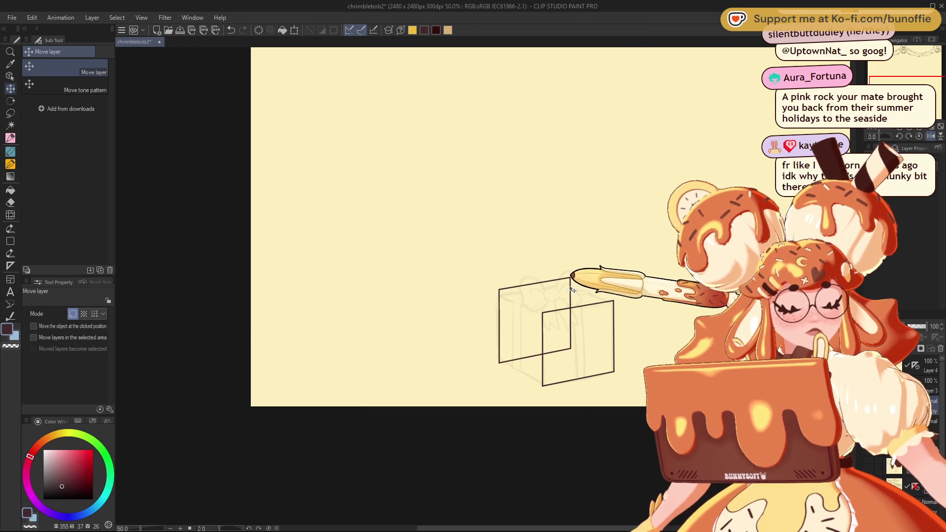
drag(547, 340, 533, 330)
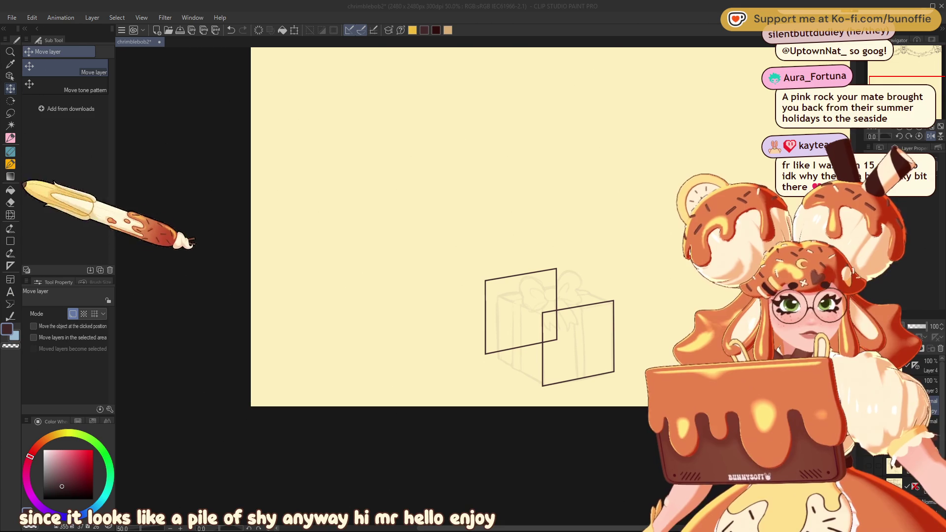
- Choose the Straight line figure tool and shrink the brush size for thin edges
click(10, 241)
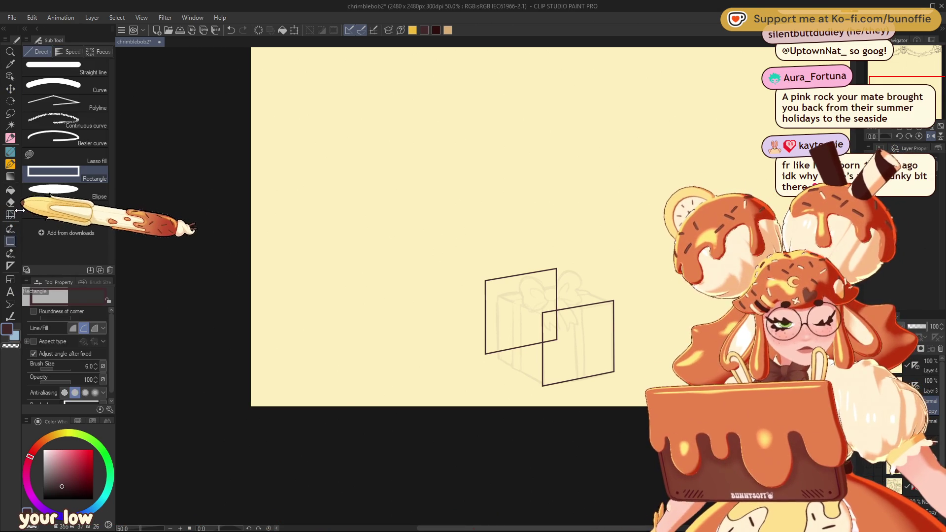
click(70, 62)
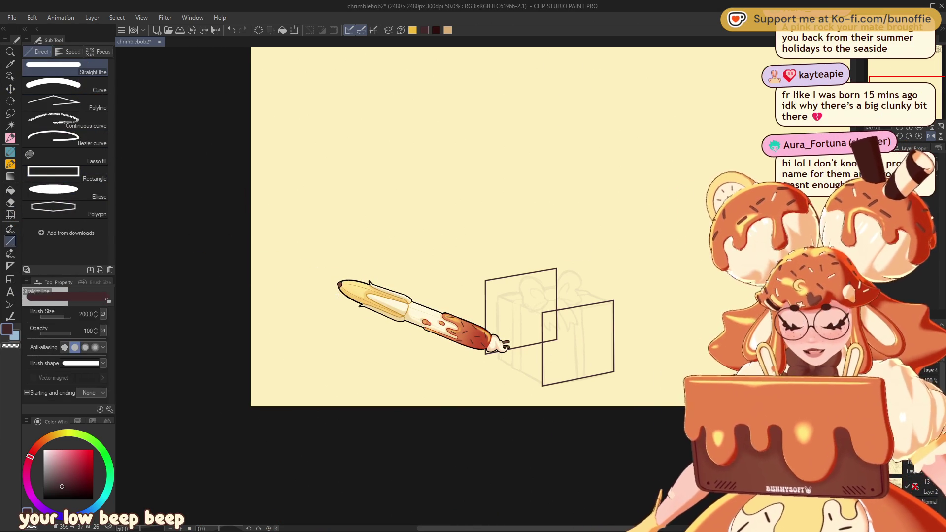
key(bracketleft)
key(bracketleft)
key(bracketleft)
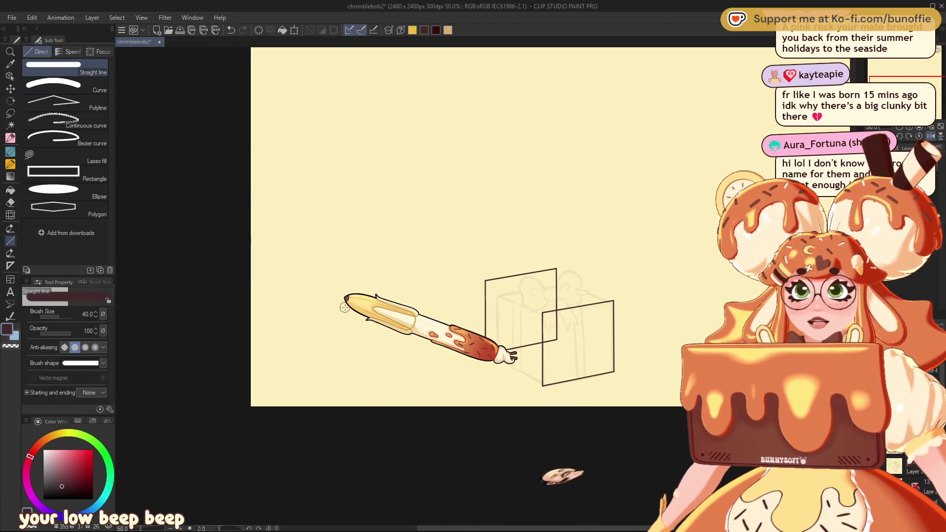
key(bracketleft)
key(bracketleft)
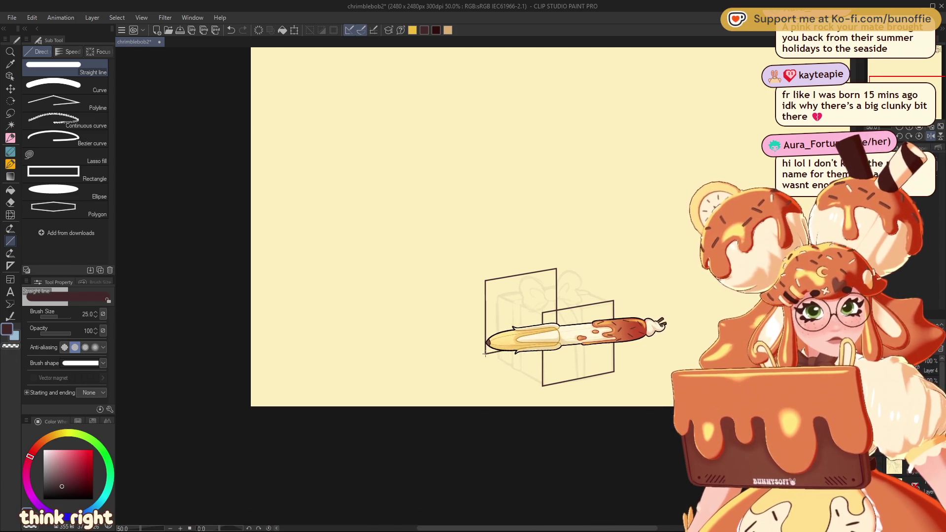
drag(484, 354, 545, 384)
key(ctrl+z)
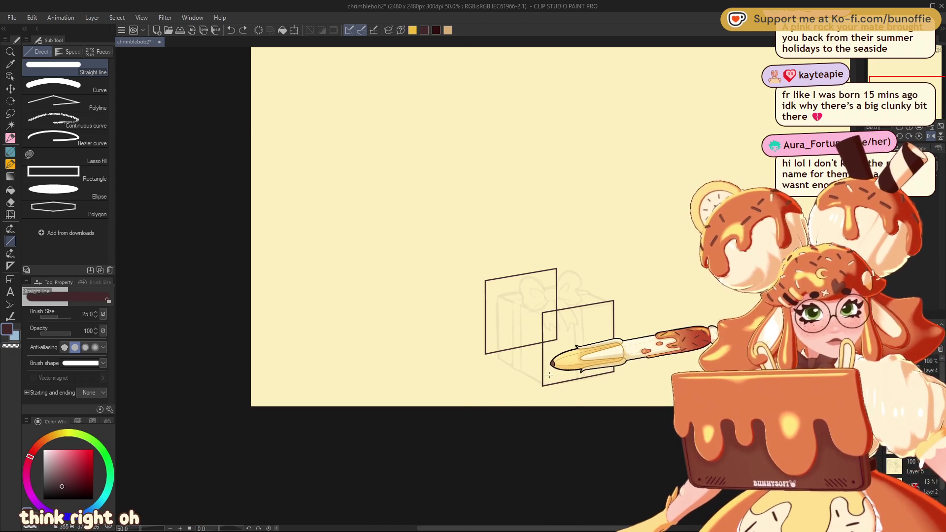
key(bracketleft)
key(bracketleft)
key(bracketleft)
key(bracketleft)
key(bracketleft)
key(bracketleft)
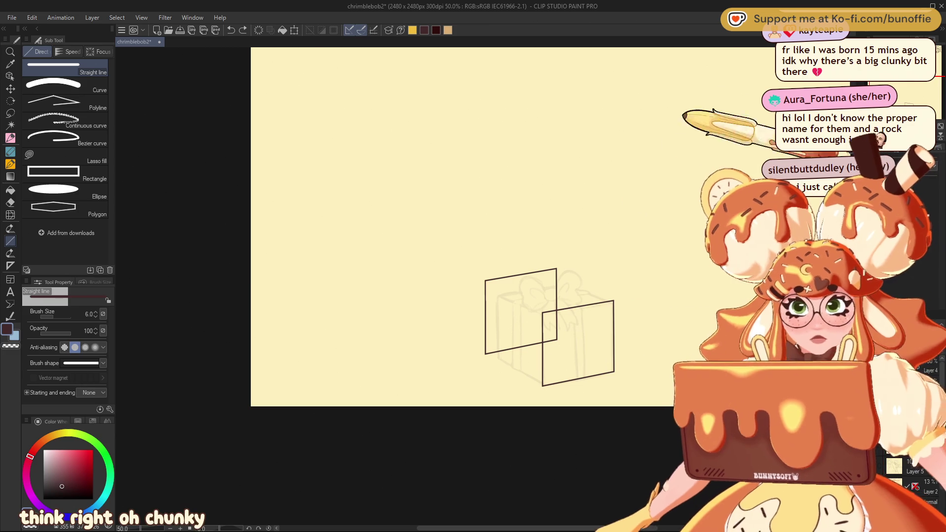
scroll(488, 281, up, 2)
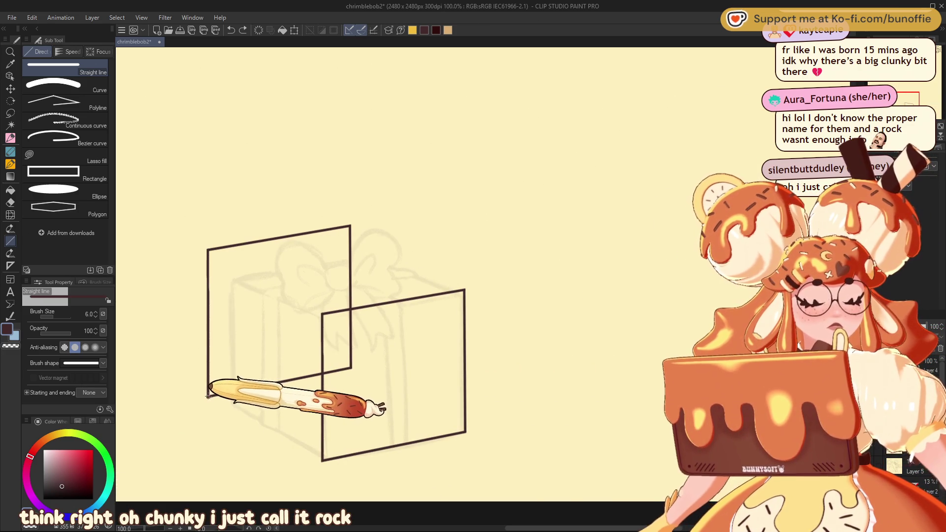
- Connect the squares' bottom-left, top-left and top-right corners with straight edges
drag(208, 396, 322, 458)
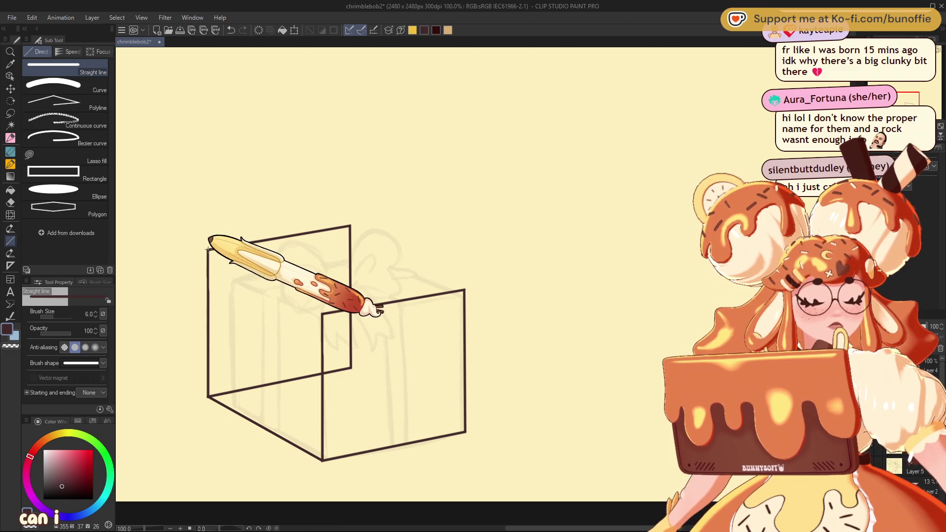
drag(207, 249, 322, 312)
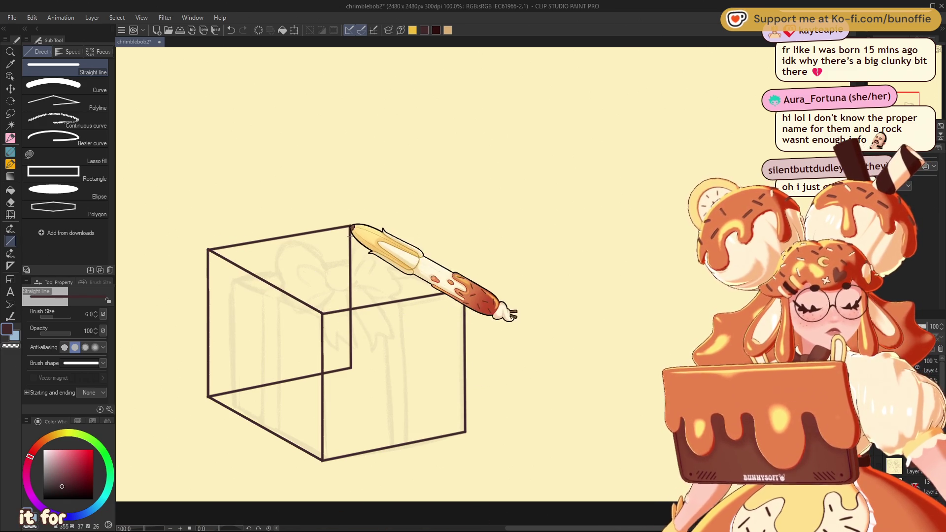
mouse_move(350, 226)
mouse_down()
mouse_move(411, 250)
mouse_move(464, 289)
mouse_up()
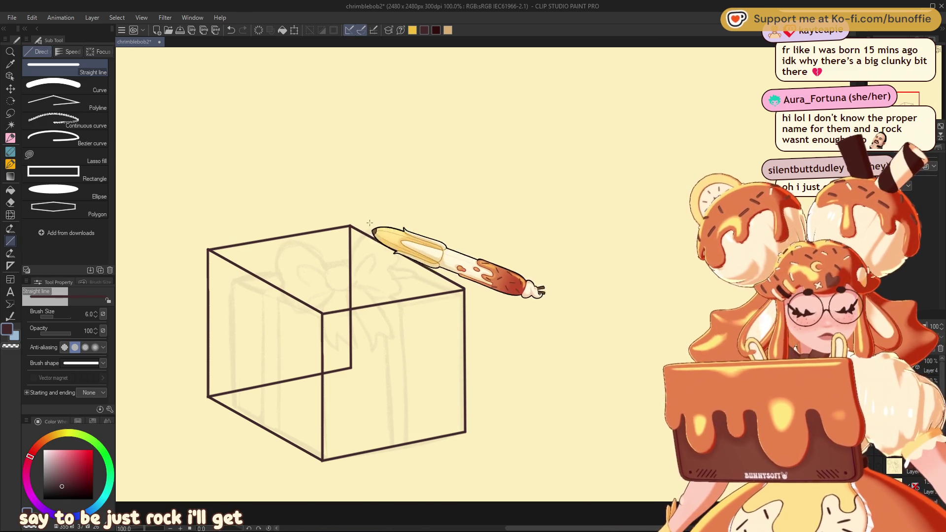
mouse_move(405, 305)
mouse_down()
mouse_move(312, 288)
mouse_move(545, 288)
mouse_up()
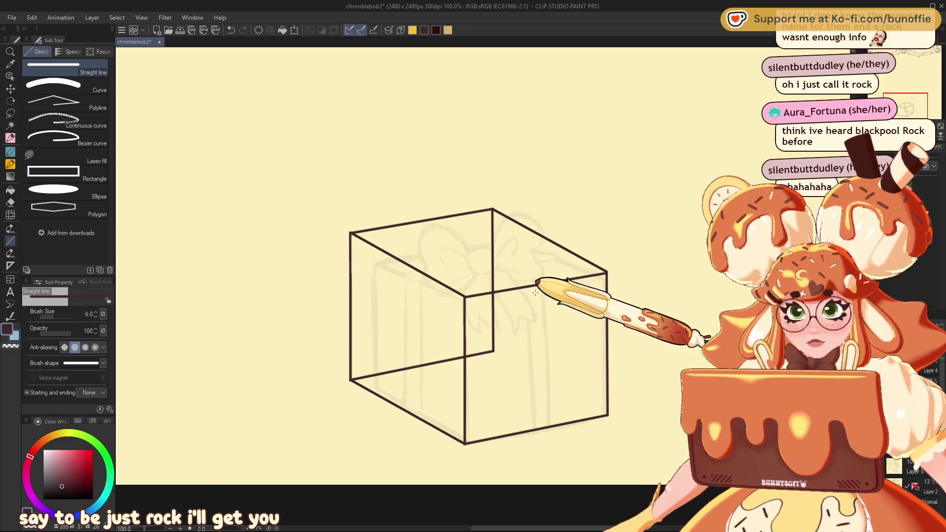
key(bracketright)
key(bracketright)
key(bracketright)
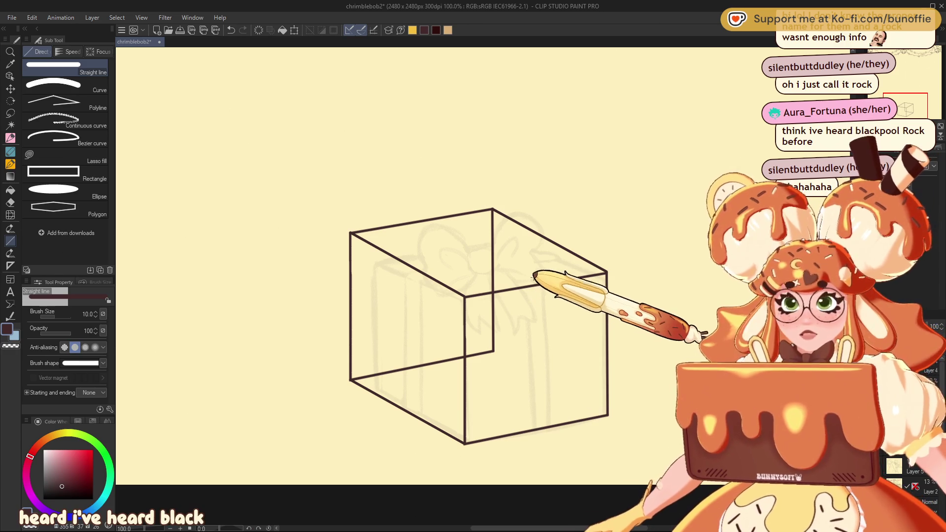
- Try a vertical ribbon line inside the box, undo it, and readjust the line thickness
mouse_move(539, 330)
mouse_down()
mouse_move(538, 443)
mouse_move(539, 414)
mouse_up()
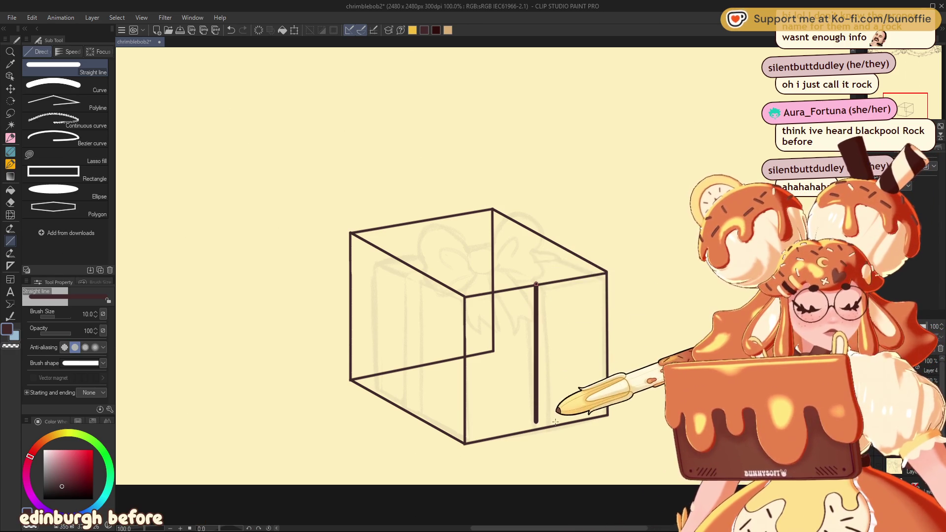
key(ctrl+z)
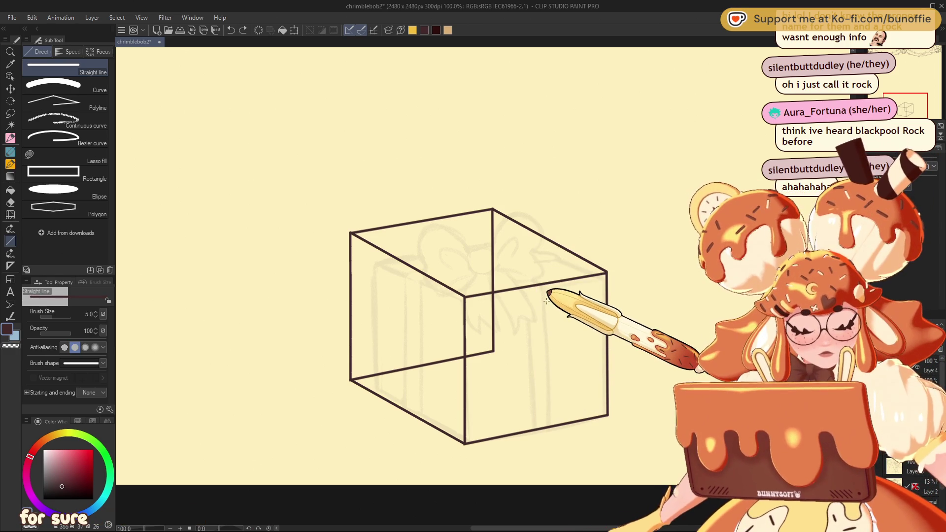
key(bracketleft)
key(bracketleft)
key(bracketleft)
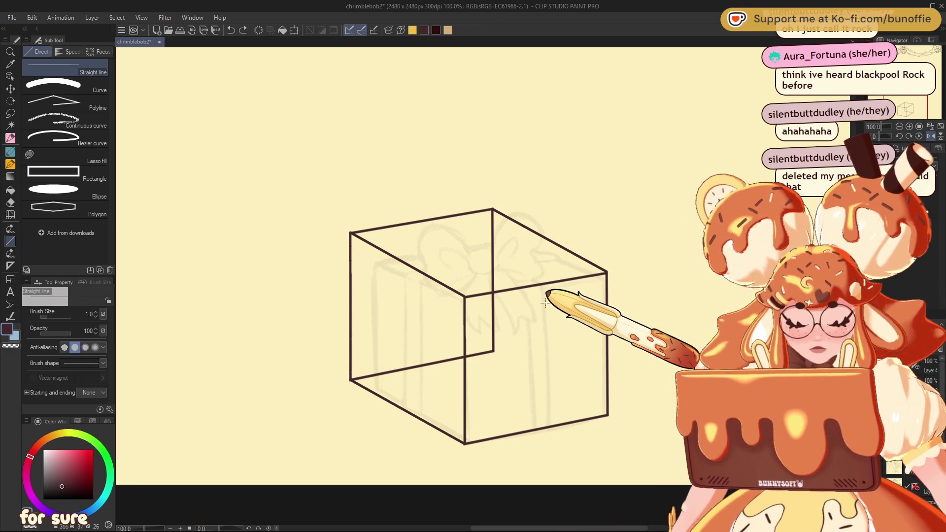
key(bracketright)
key(bracketright)
key(bracketright)
key(bracketright)
key(bracketright)
key(bracketright)
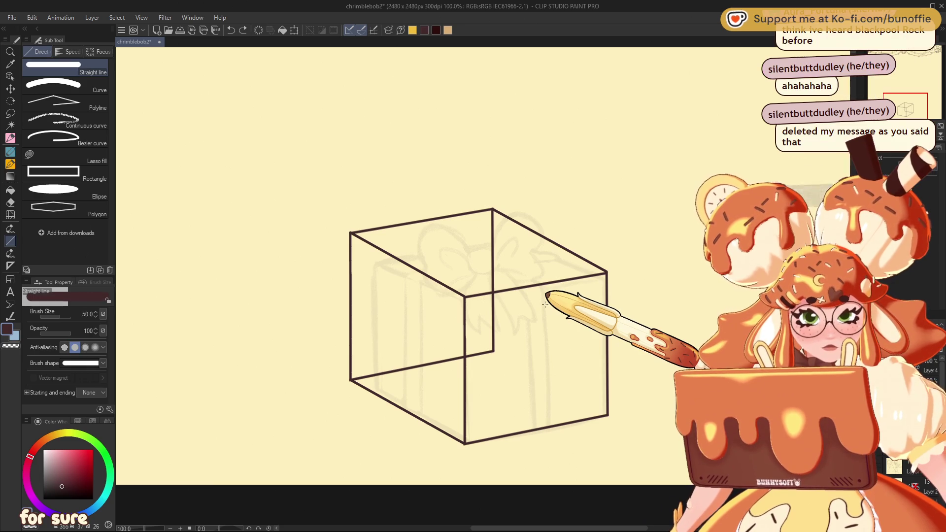
- Draw ribbon bands down the cube's left and right faces and across its top, then mirror the view to check
mouse_move(541, 282)
mouse_down()
mouse_move(544, 405)
mouse_move(556, 423)
mouse_up()
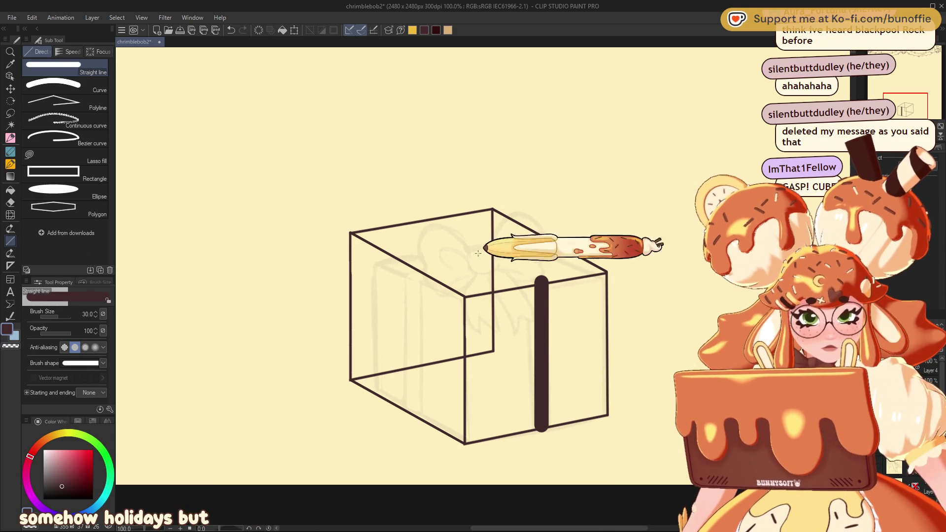
mouse_move(430, 217)
mouse_down()
mouse_move(531, 261)
mouse_move(543, 284)
mouse_up()
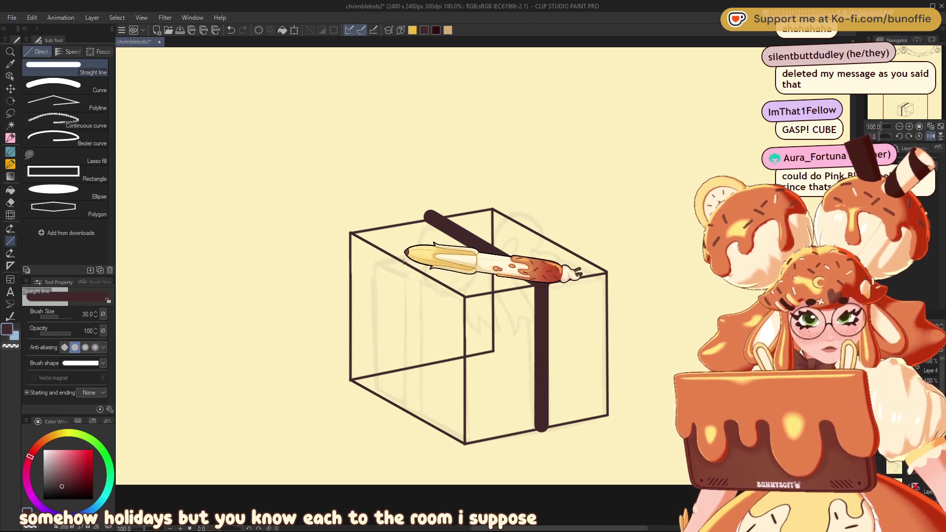
drag(402, 255, 402, 429)
mouse_move(403, 257)
mouse_down()
mouse_move(496, 227)
mouse_move(554, 237)
mouse_up()
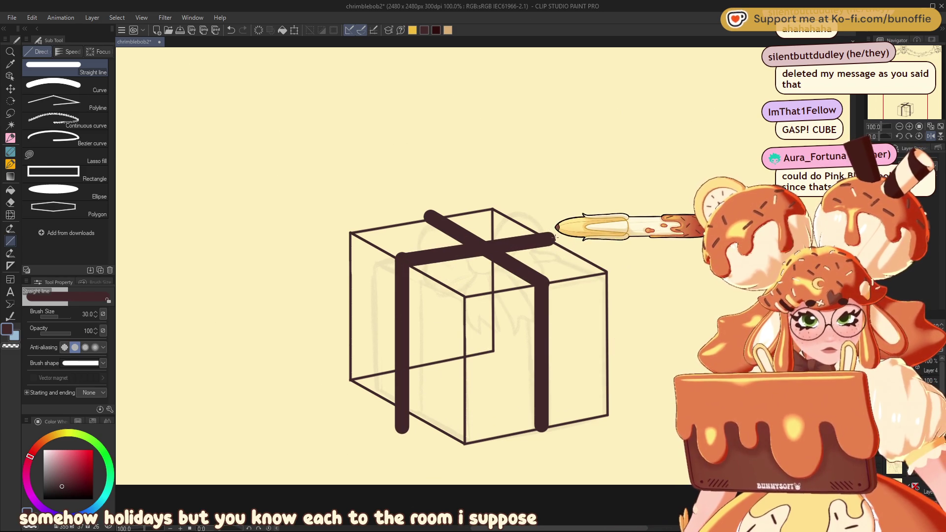
click(931, 136)
- Undo the ribbon strokes, delete the cube guide layers, and return to the SU-Cream Pencil
key(ctrl+z)
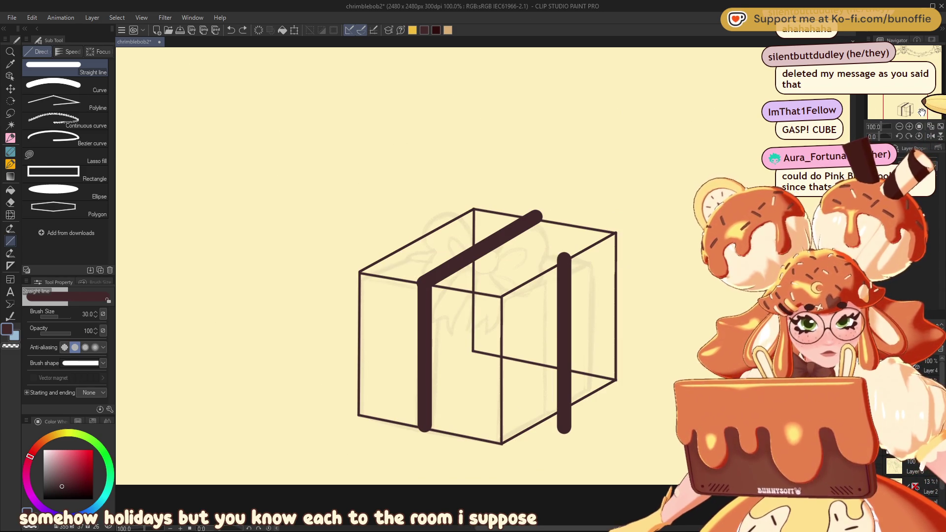
key(ctrl+z)
key(ctrl+z)
key(ctrl+z)
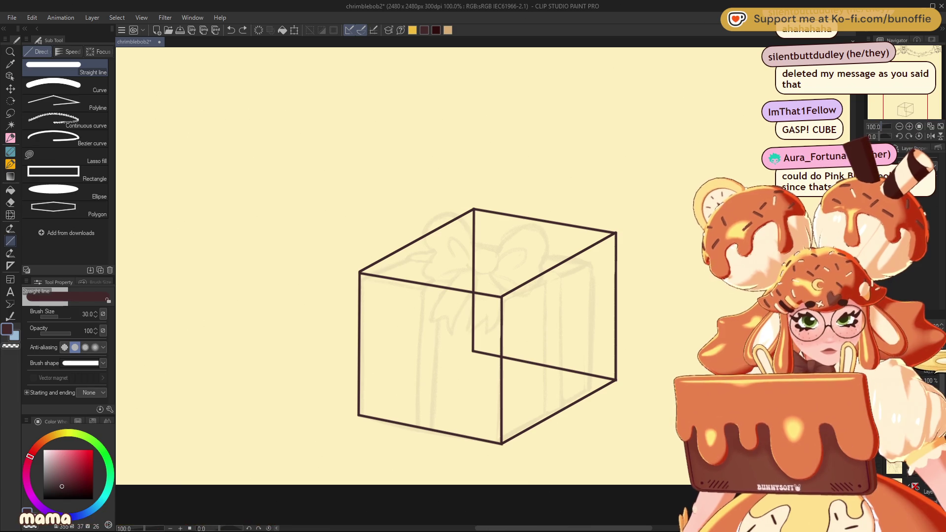
key(Delete)
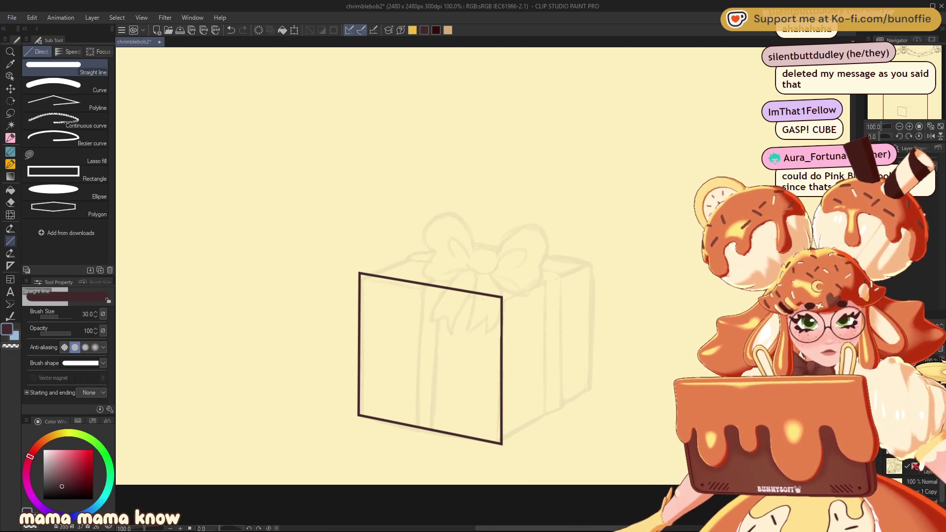
key(Delete)
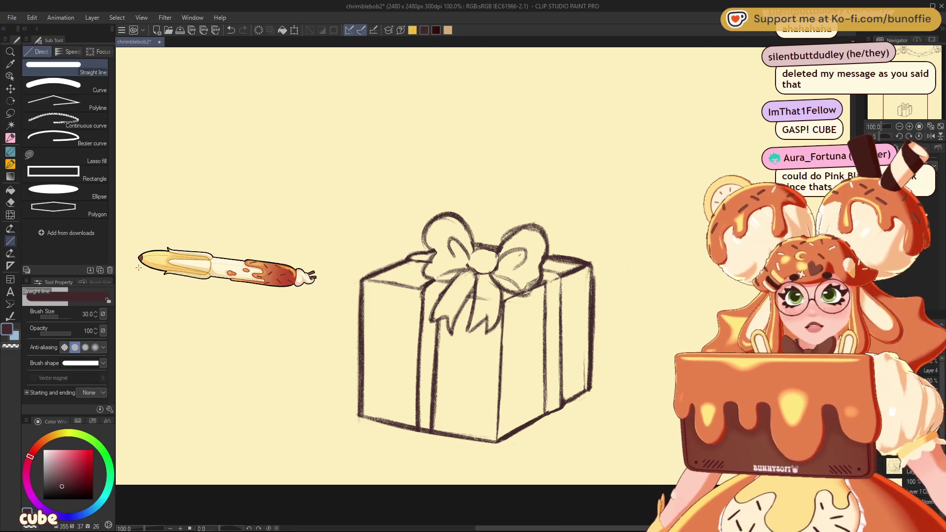
click(11, 137)
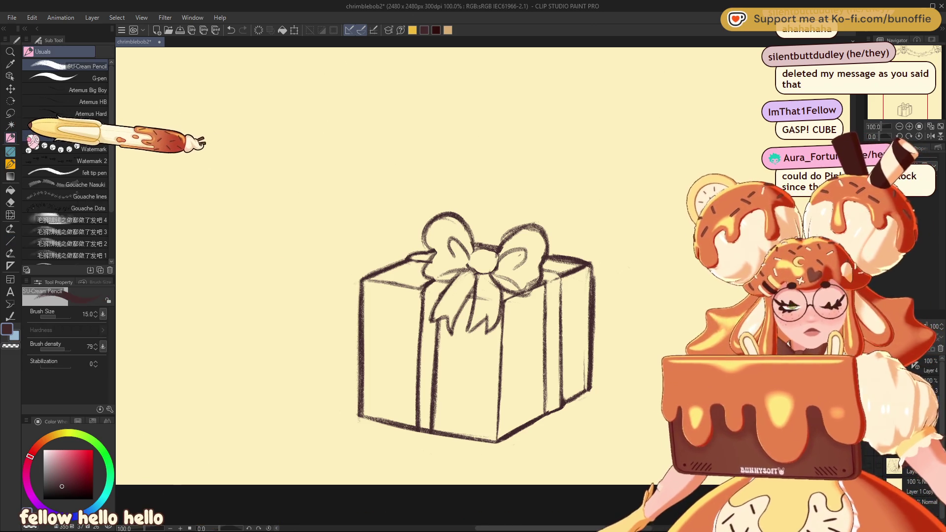
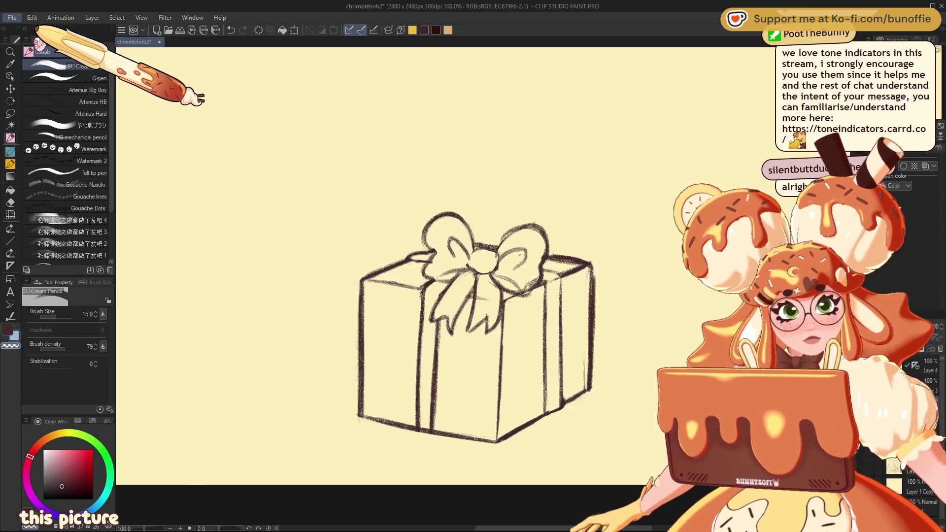
- Open the copied pink candy-stick photo from the clipboard as a new Illustration canvas
key(ctrl+n)
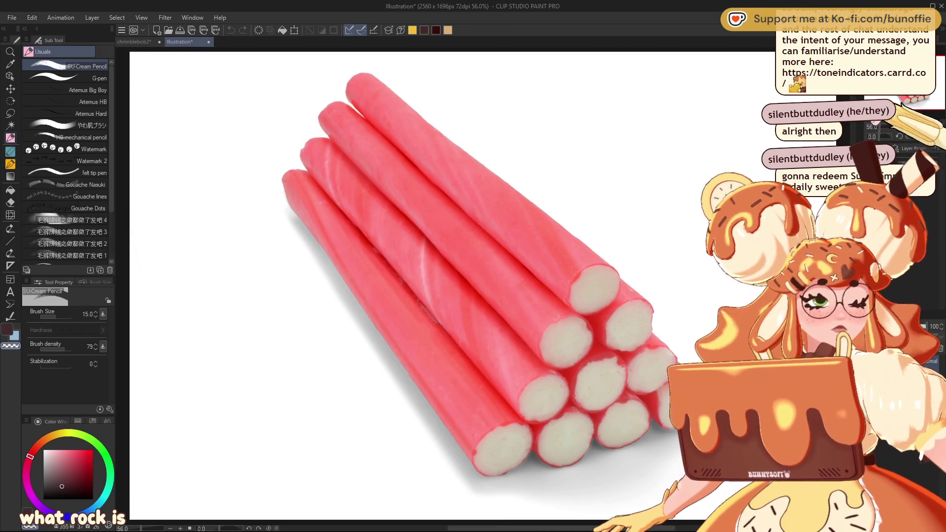
- Pan the candy-stick photo, then close it to return to the chrimblebob2 sketch
drag(394, 270, 295, 280)
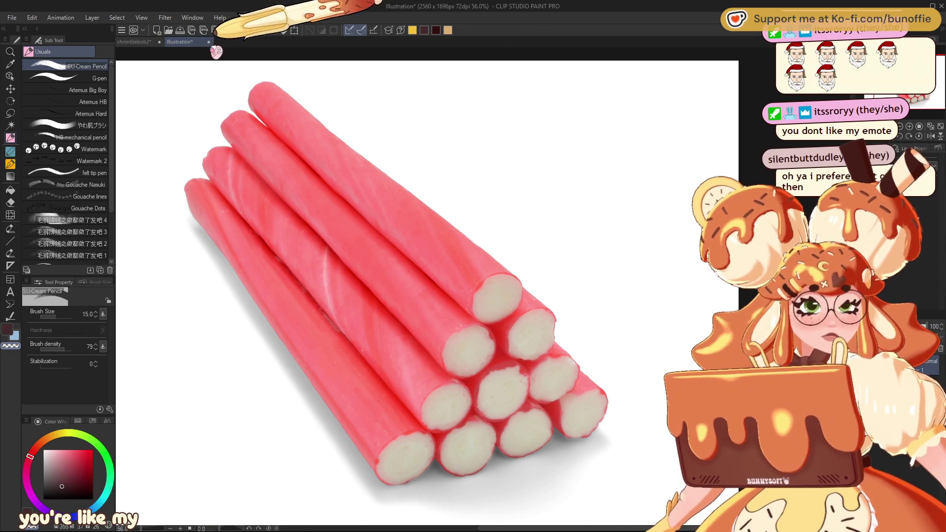
key(ctrl+w)
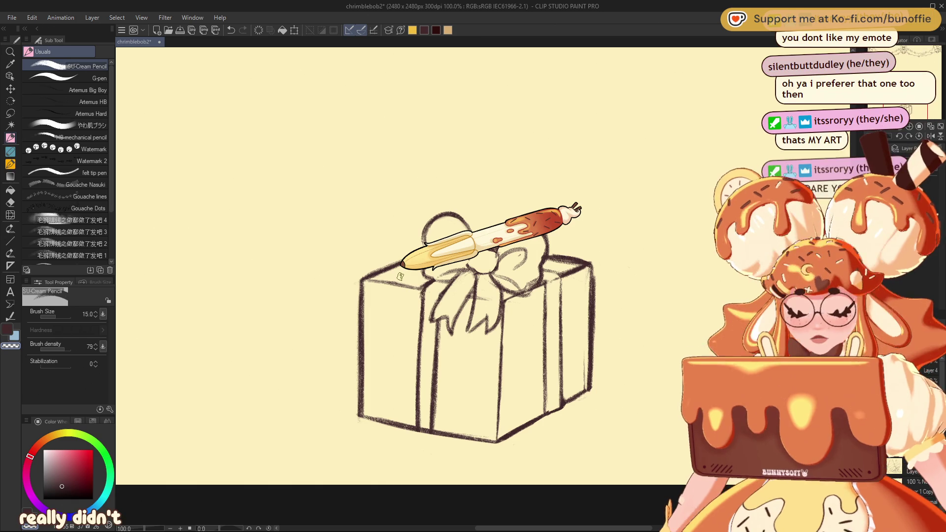
- Reduce the pencil brush size from 15 to 10
key(bracketleft)
key(bracketleft)
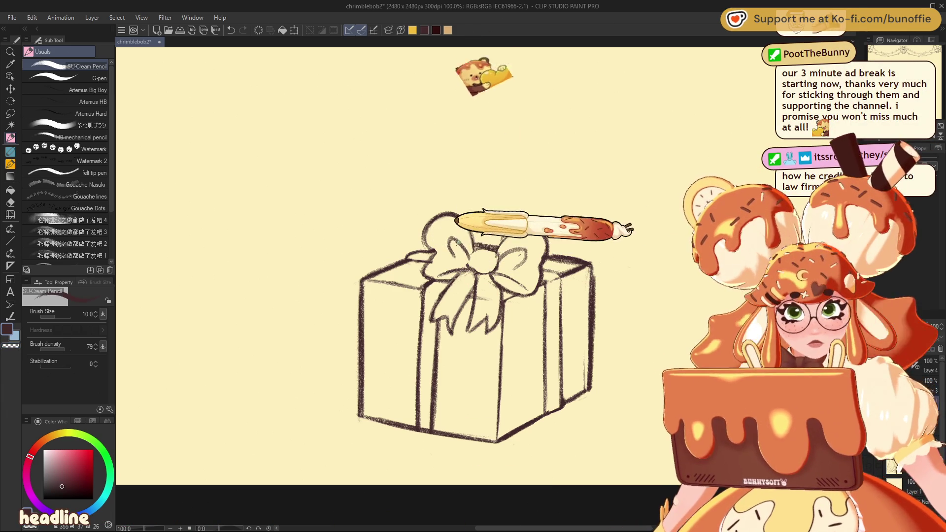
- Zoom the canvas out to 66.7%
key(ctrl+minus)
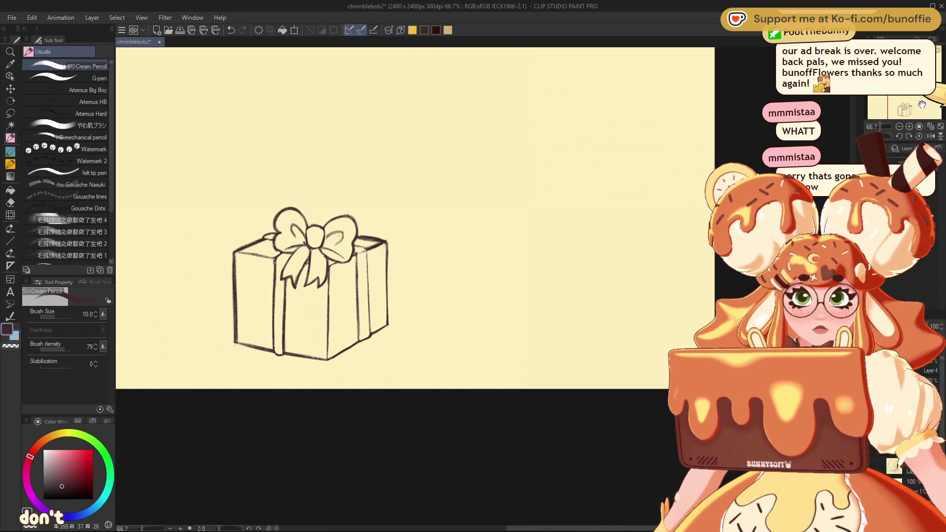
- Pan the view to the sketched small gift at the tree's lower left
drag(310, 284, 387, 358)
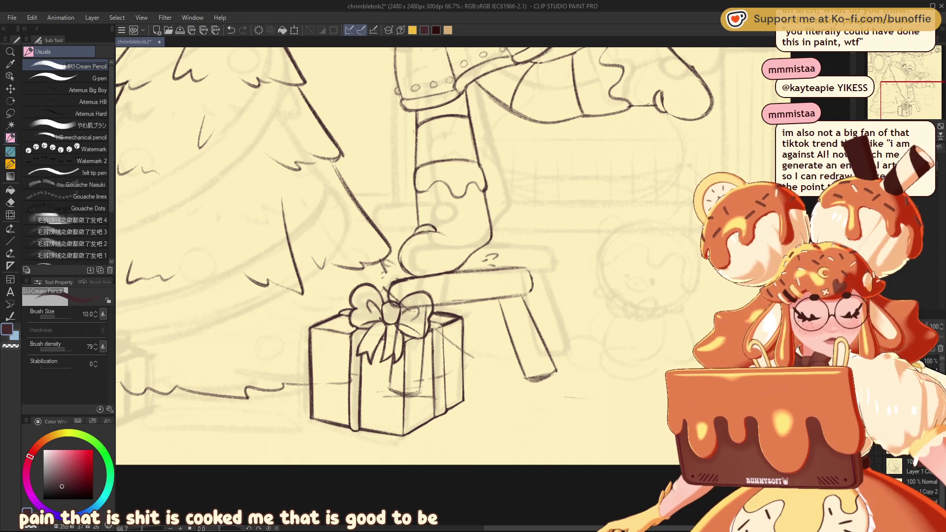
drag(906, 98, 892, 92)
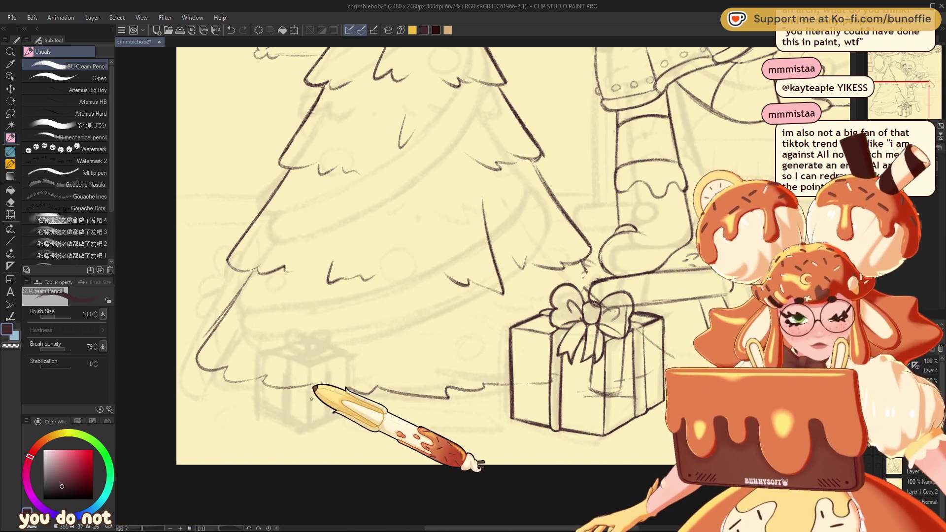
- Ink the small box's vertical edges and back top edge under the tree
drag(308, 367, 308, 411)
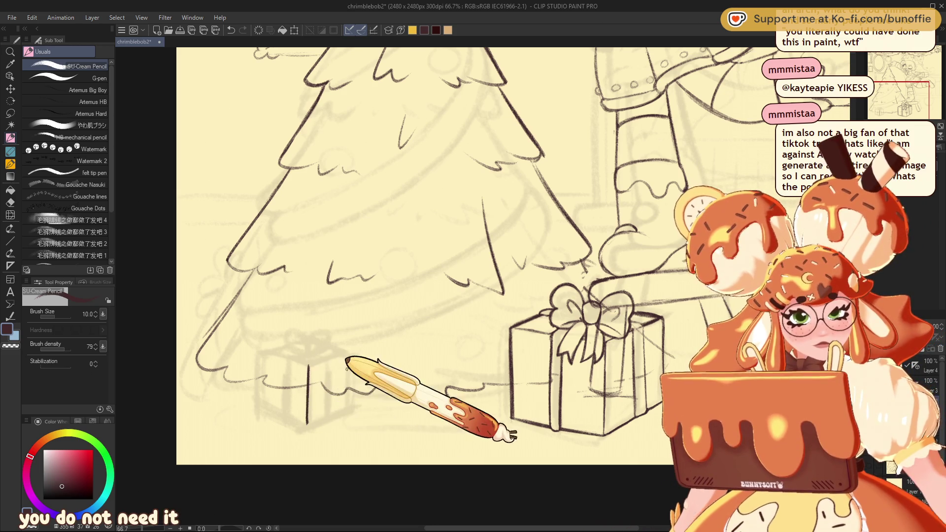
drag(351, 351, 353, 403)
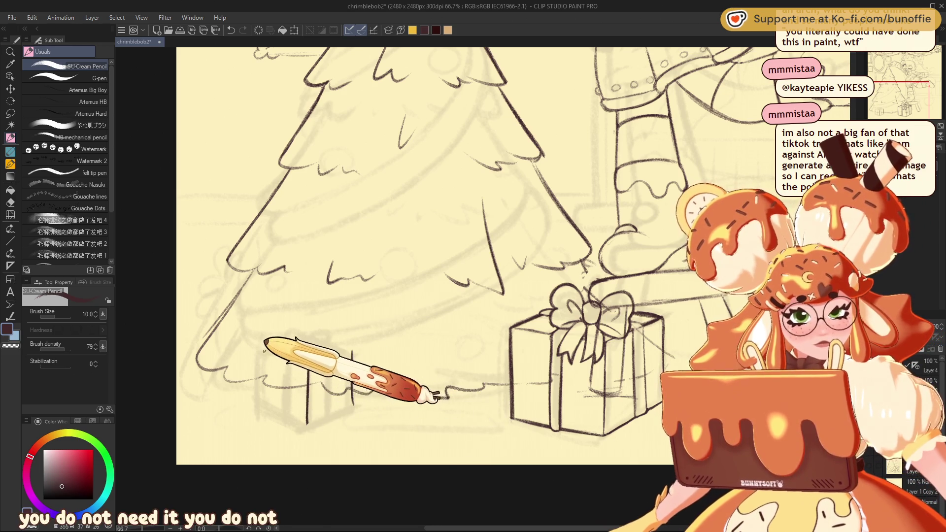
mouse_move(265, 351)
mouse_down()
mouse_move(264, 405)
mouse_move(306, 424)
mouse_move(353, 405)
mouse_up()
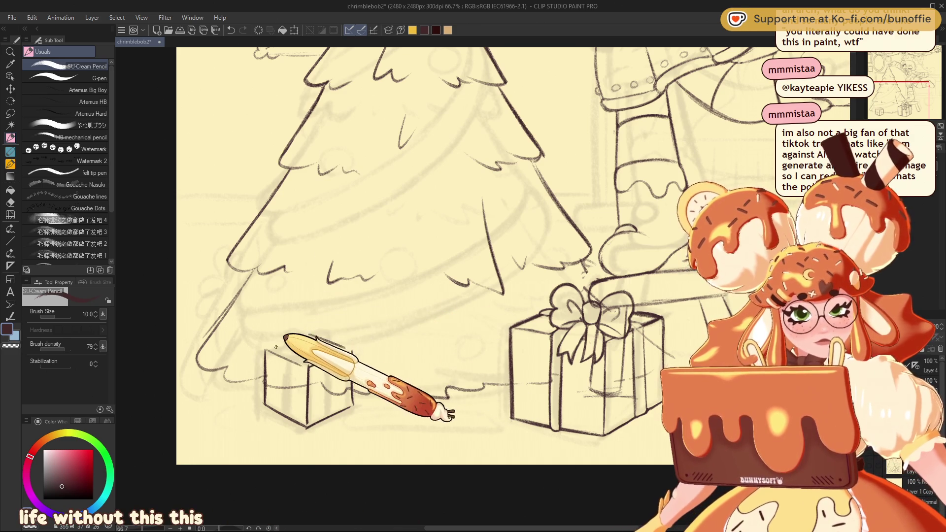
drag(309, 335, 266, 350)
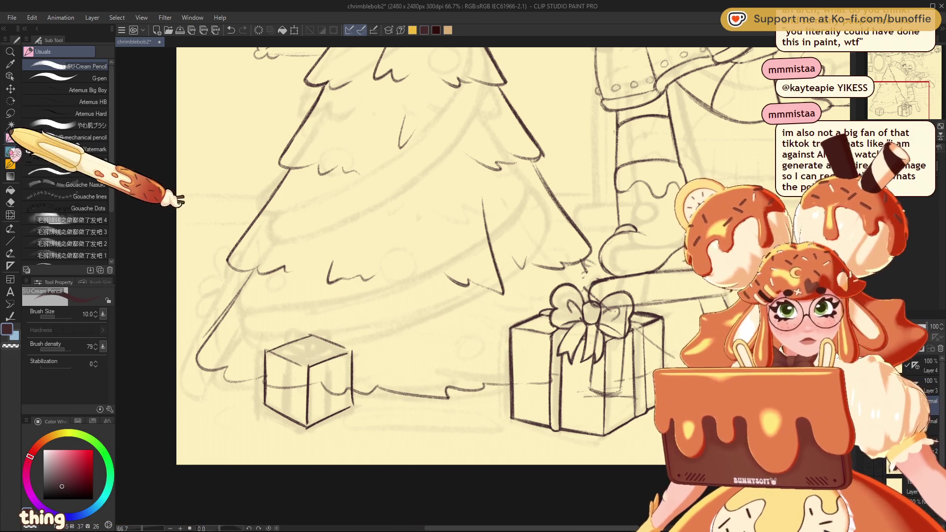
- Lasso the small box, stretch it taller, and clear the selection
click(10, 101)
mouse_move(295, 318)
mouse_down()
mouse_move(316, 433)
mouse_move(376, 306)
mouse_move(340, 279)
mouse_move(374, 280)
mouse_up()
click(355, 464)
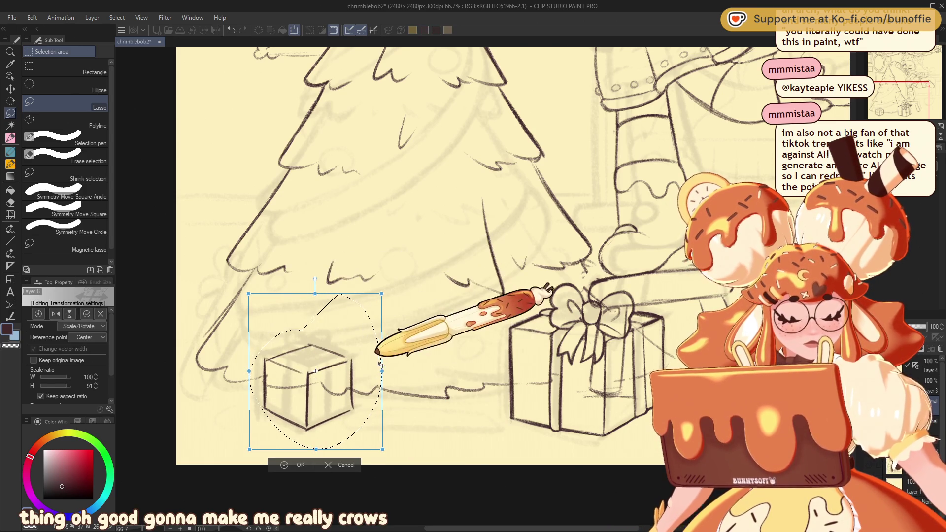
key(Return)
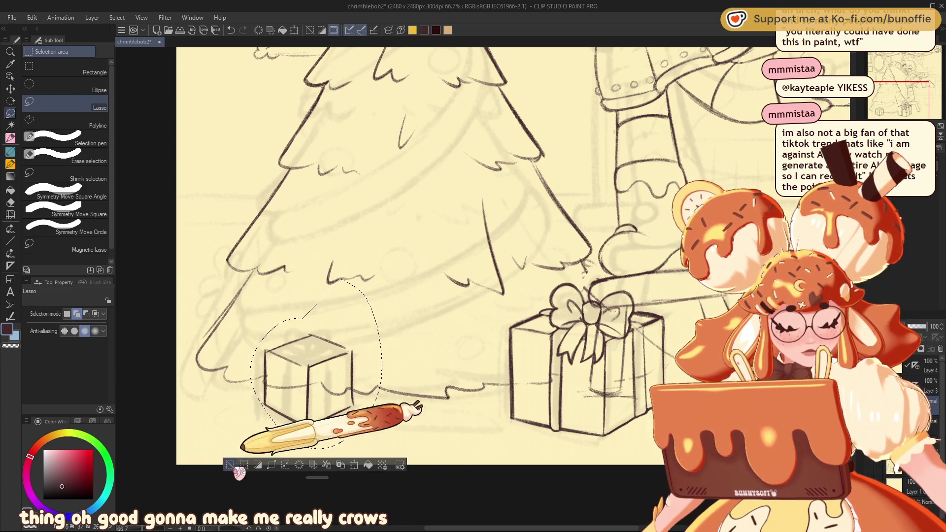
click(229, 464)
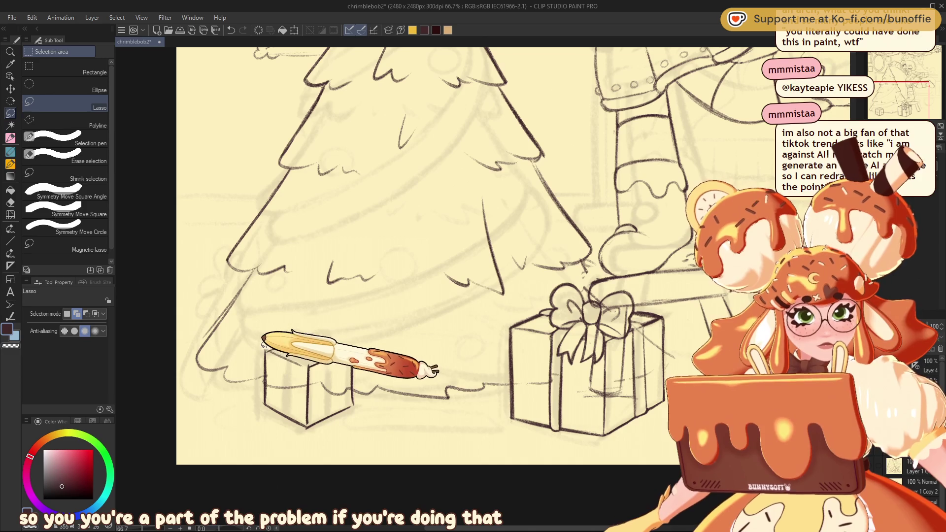
- Select the small box's top and squash it to 75% height
mouse_move(260, 347)
mouse_down()
mouse_move(316, 368)
mouse_move(359, 341)
mouse_move(303, 323)
mouse_move(266, 340)
mouse_up()
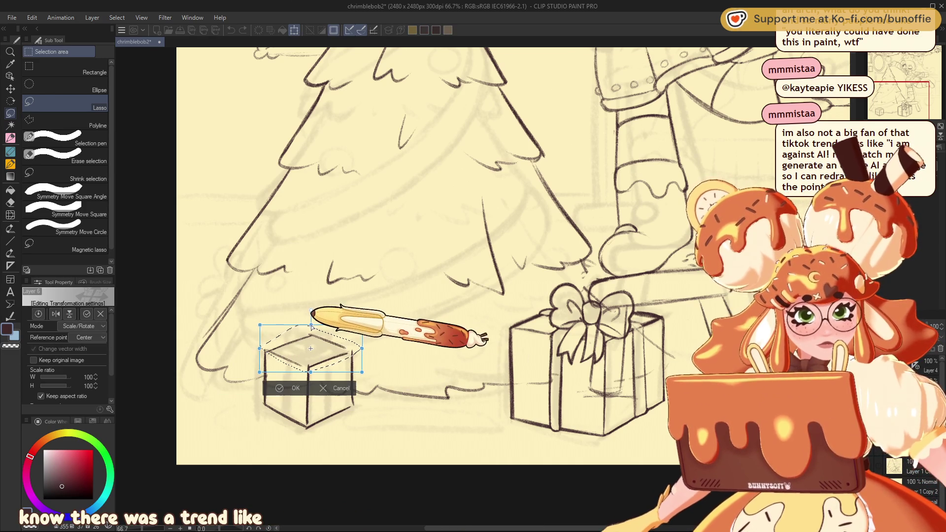
drag(311, 324, 310, 337)
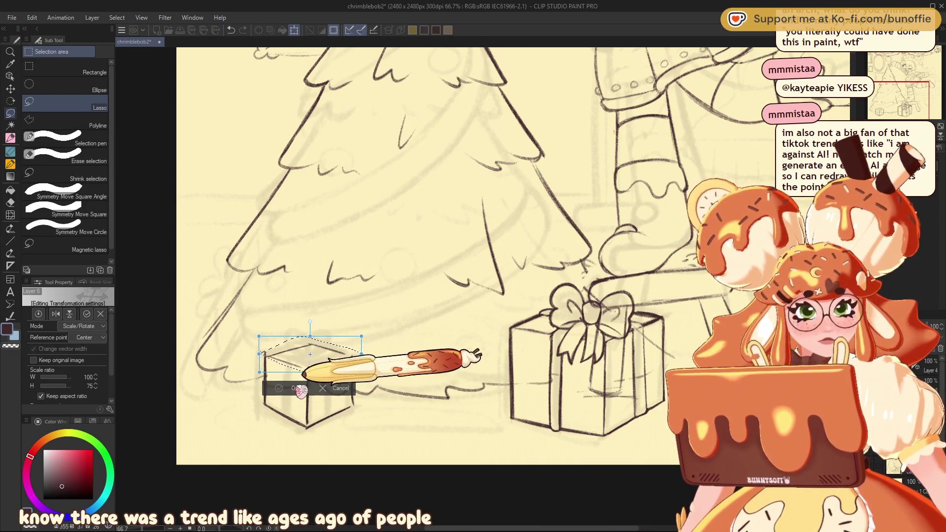
click(291, 390)
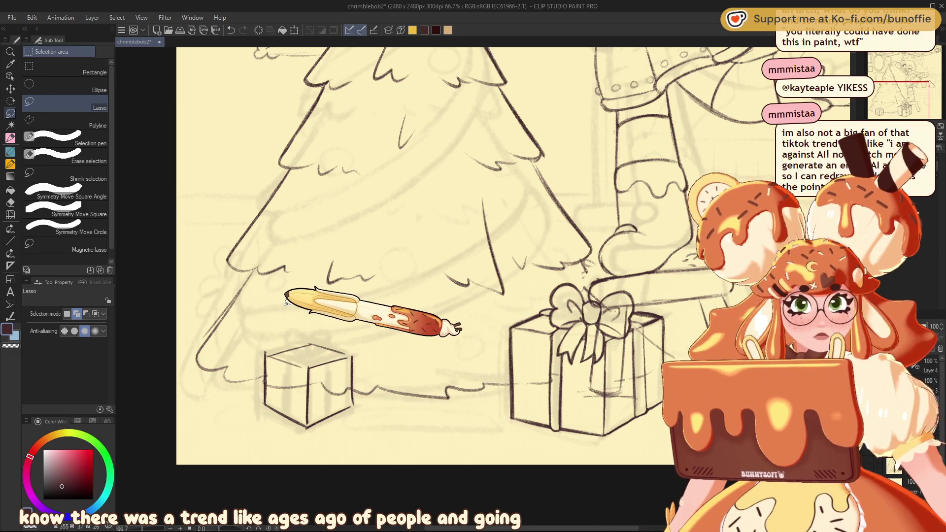
- Select the SU-Cream Pencil for the ribbon bands on the small box
click(10, 137)
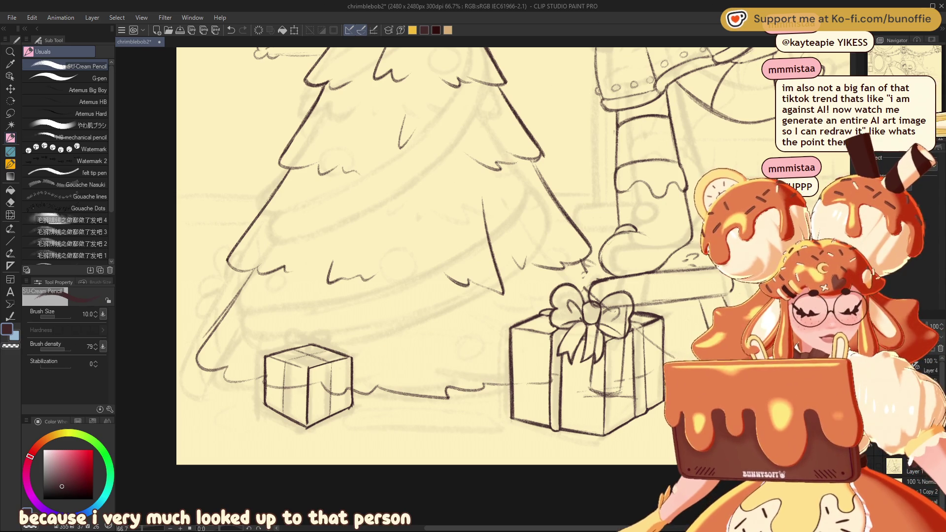
- Flip the canvas view horizontally to check the small box's ribbon
key(h)
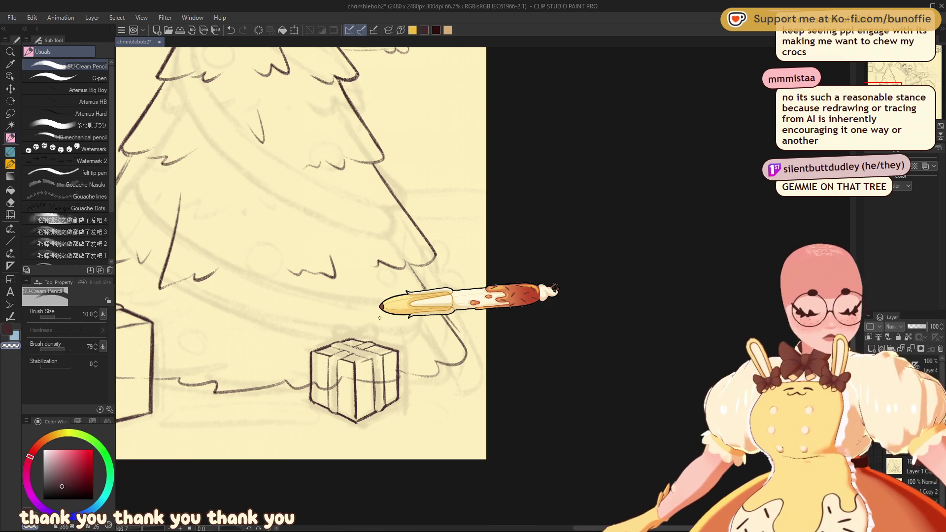
- Flip the view back to normal and frame the tree and presents via the Navigator
mouse_move(917, 81)
mouse_down()
mouse_move(904, 71)
mouse_move(910, 77)
mouse_up()
click(939, 137)
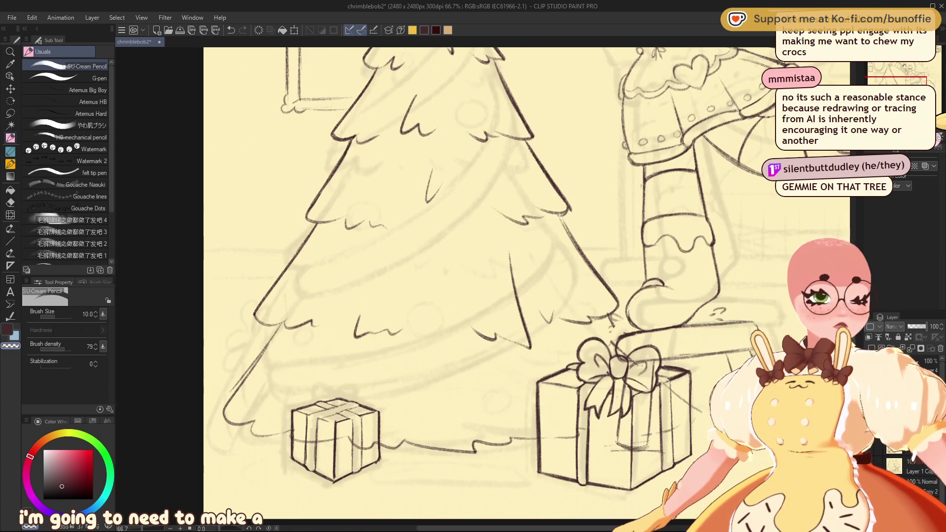
drag(931, 146, 938, 169)
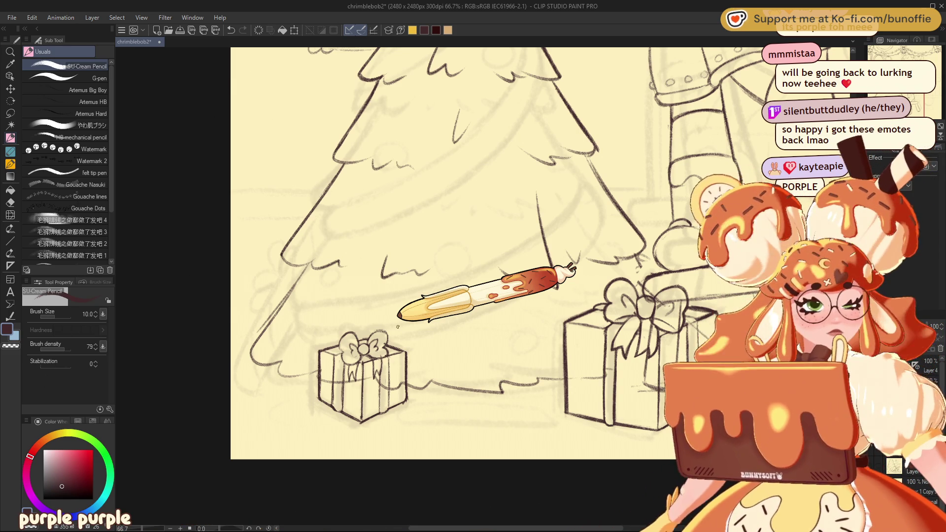
- Lasso the small gift box under the tree and apply a first resize transform
mouse_move(398, 326)
mouse_down()
mouse_move(415, 386)
mouse_move(348, 390)
mouse_move(288, 333)
mouse_move(300, 342)
mouse_move(280, 340)
mouse_move(294, 336)
mouse_up()
click(10, 113)
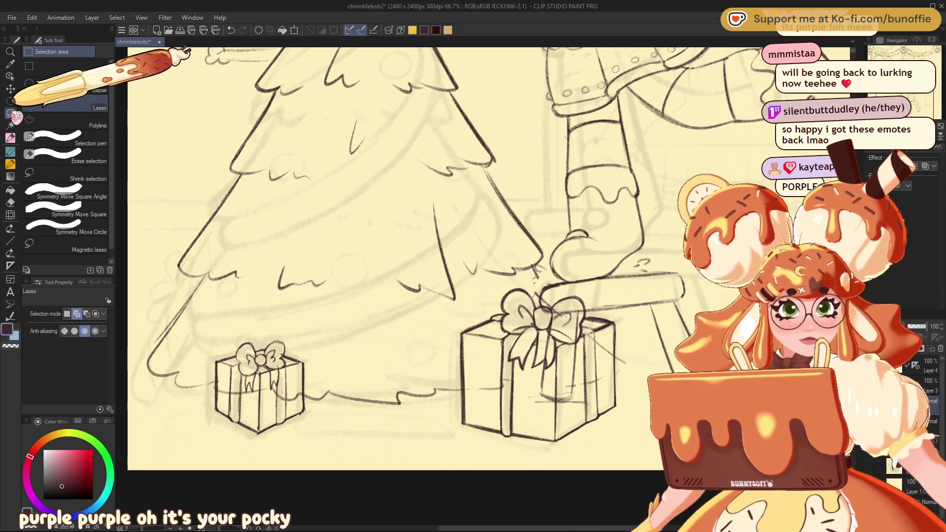
mouse_move(313, 393)
mouse_down()
mouse_move(218, 394)
mouse_move(256, 433)
mouse_move(303, 451)
mouse_up()
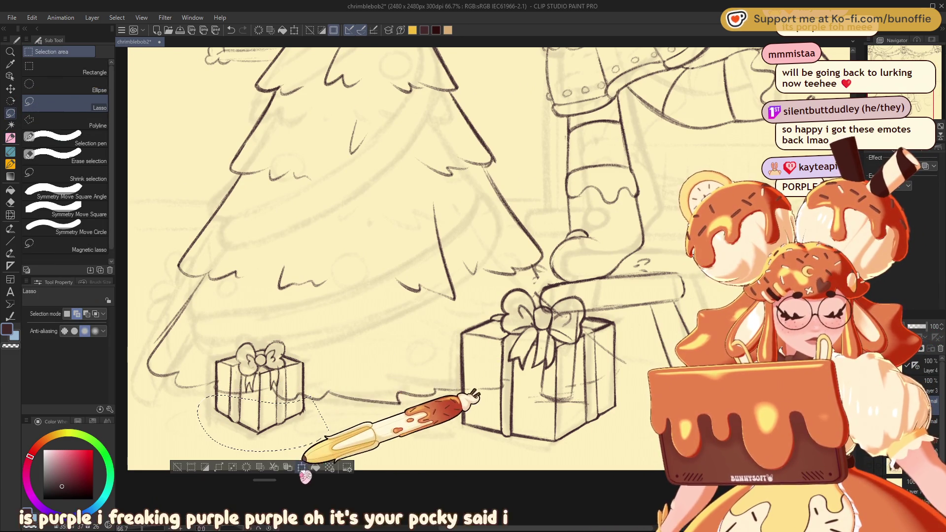
click(301, 467)
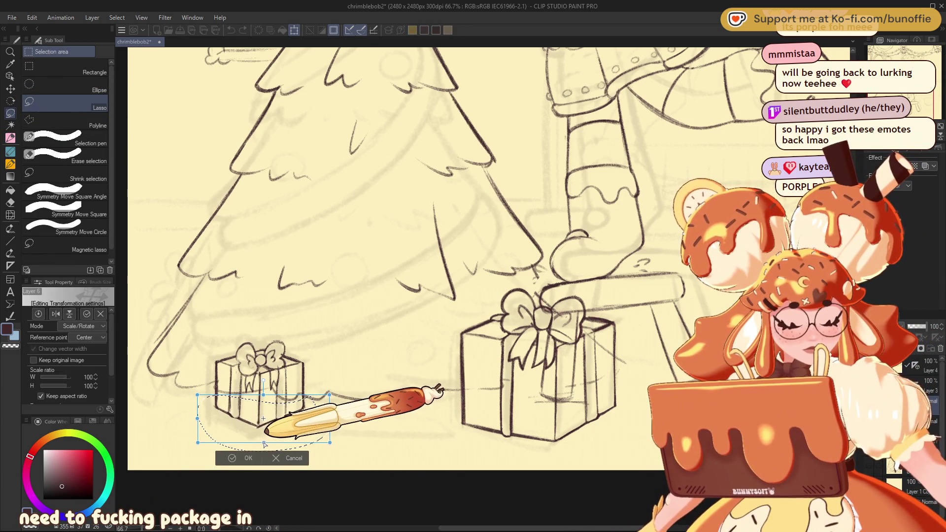
click(295, 455)
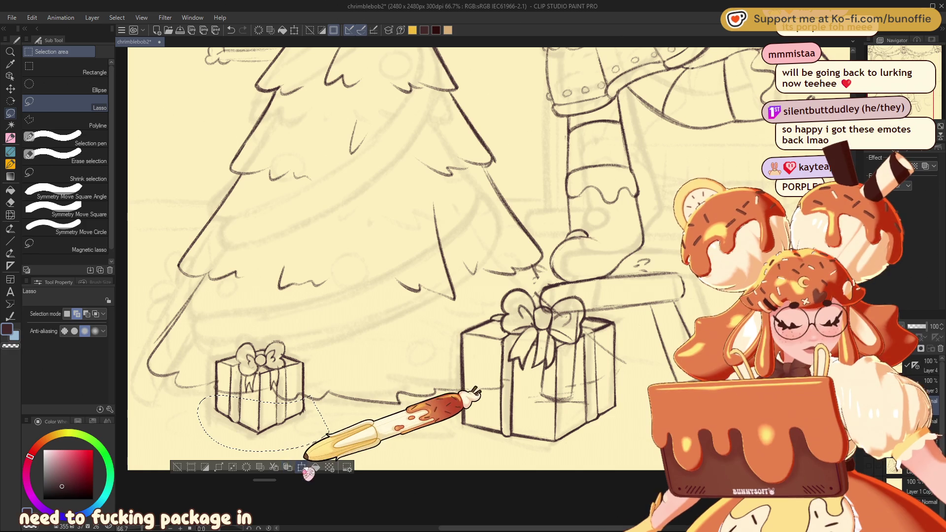
click(302, 467)
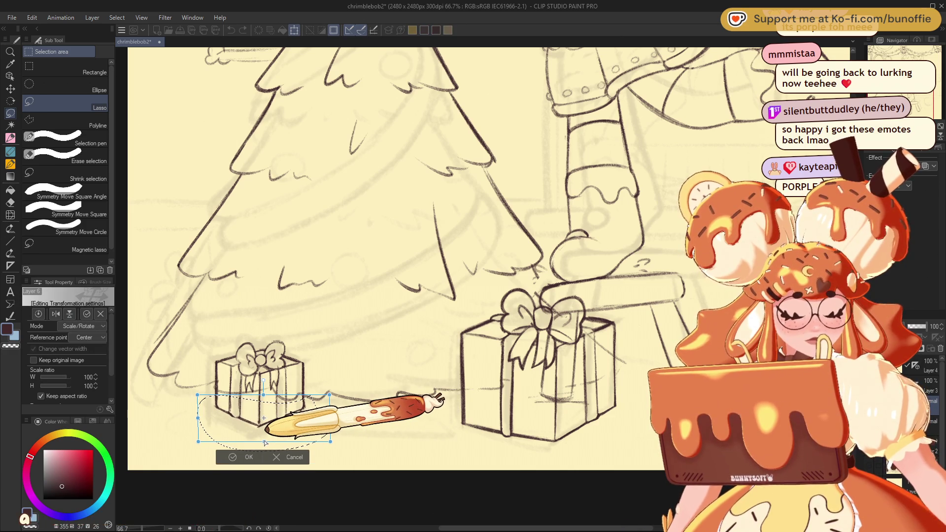
key(Return)
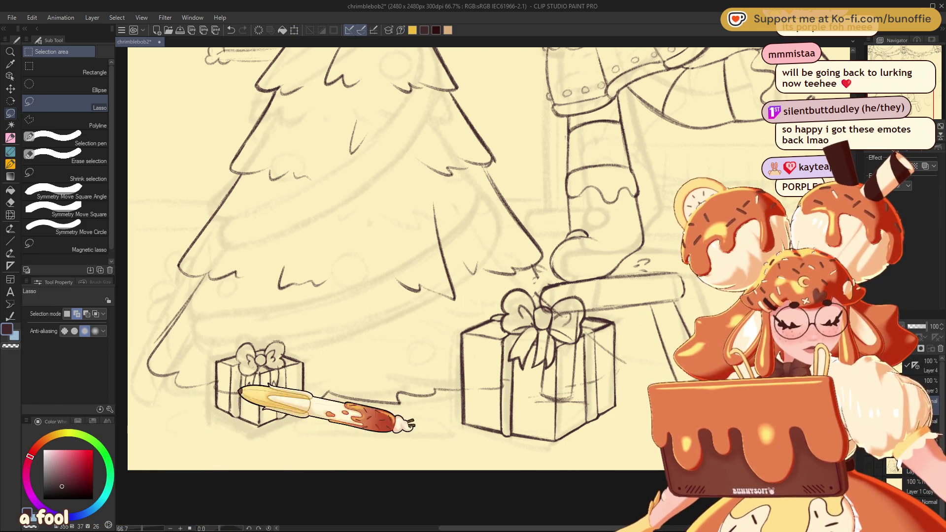
- Reselect the small gift box, move it slightly lower with Ctrl+T, and deselect
mouse_move(289, 317)
mouse_down()
mouse_move(342, 382)
mouse_move(316, 444)
mouse_up()
key(ctrl+t)
drag(283, 400, 286, 412)
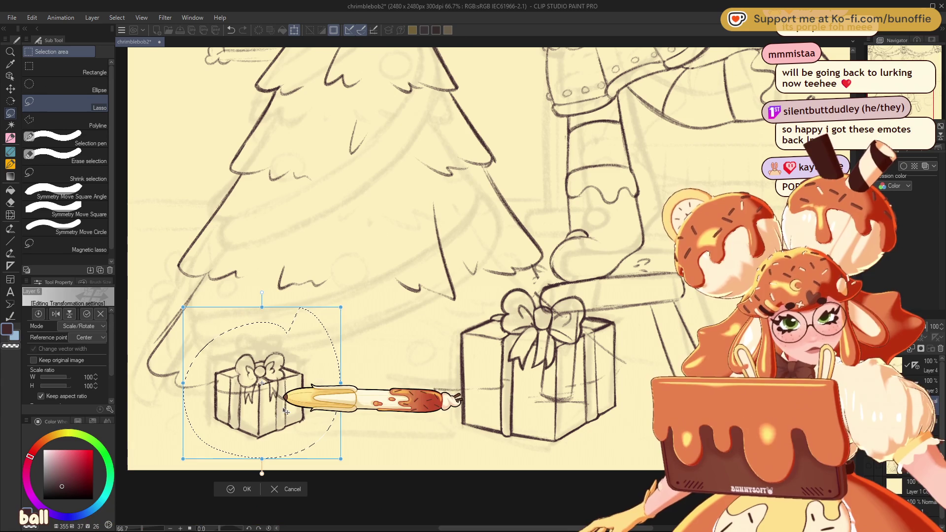
click(241, 489)
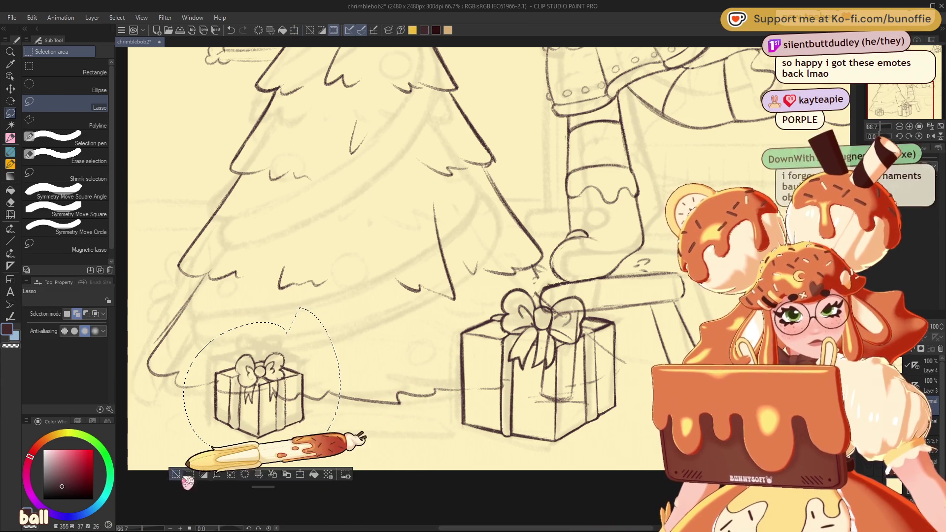
click(182, 490)
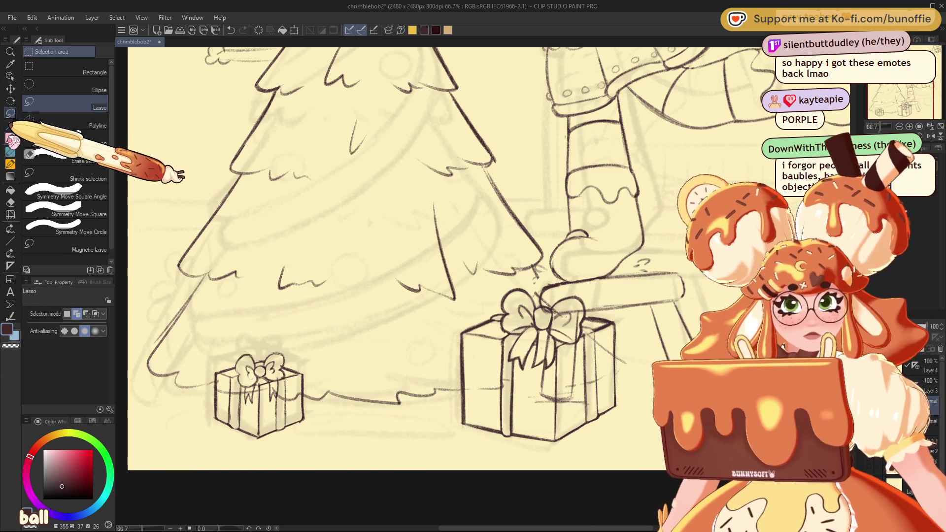
click(10, 137)
- Sketch a long rolled present with a small bow between the two gift boxes
drag(901, 88, 907, 86)
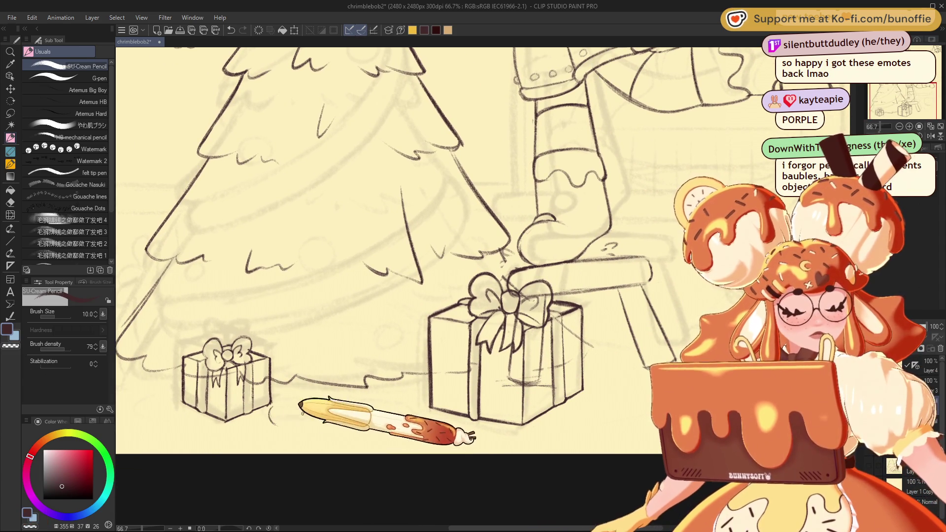
drag(270, 407, 328, 408)
drag(270, 424, 334, 433)
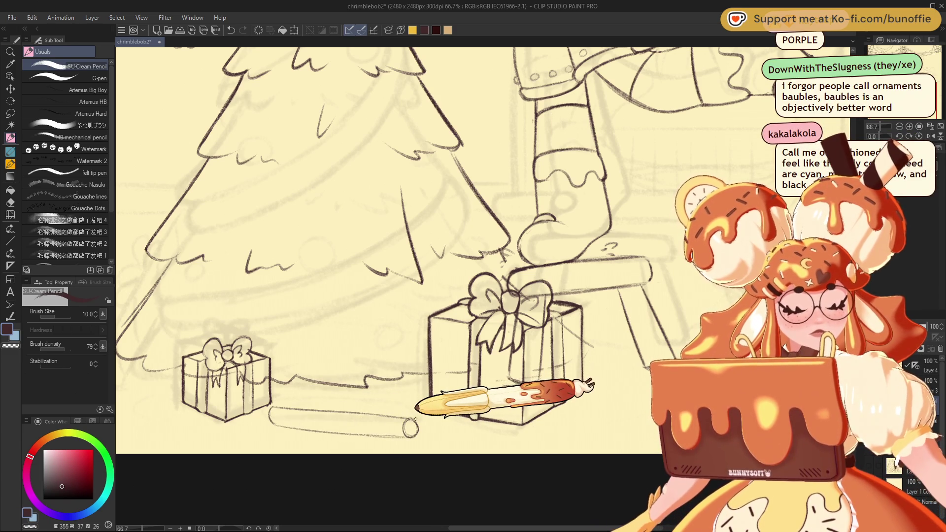
mouse_move(331, 414)
mouse_down()
mouse_move(332, 436)
mouse_move(339, 435)
mouse_up()
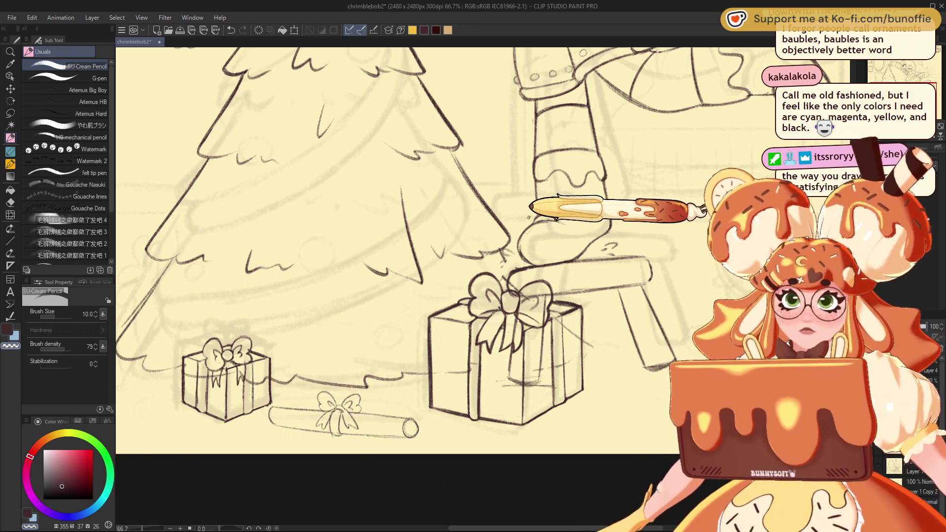
- Lasso the rolled gift sketch, scale it to 120%, and nudge it slightly upward
click(10, 113)
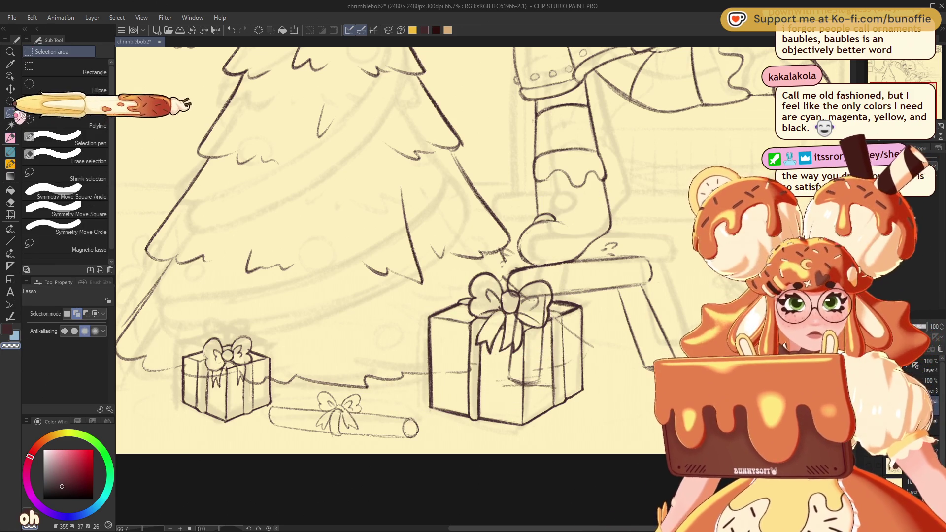
mouse_move(283, 397)
mouse_down()
mouse_move(270, 409)
mouse_move(434, 441)
mouse_move(350, 391)
mouse_move(395, 404)
mouse_move(318, 383)
mouse_up()
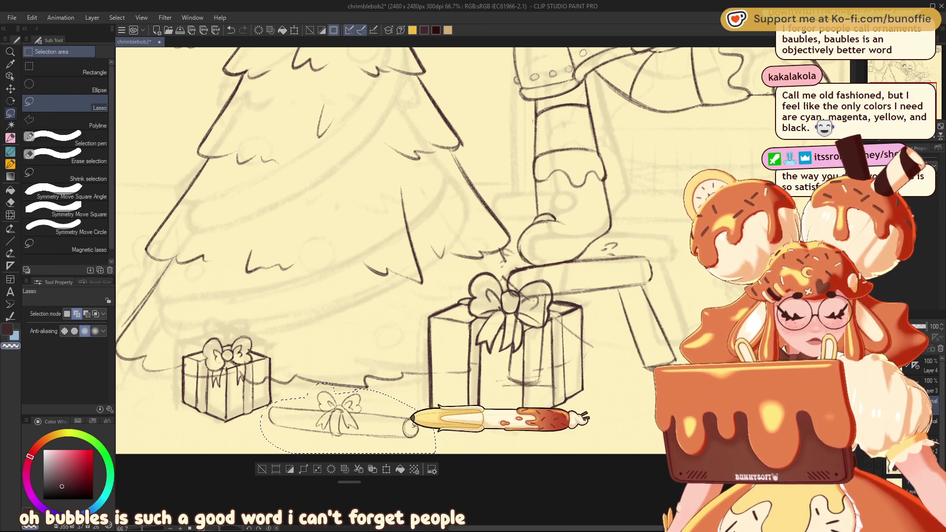
click(386, 469)
drag(434, 418, 470, 410)
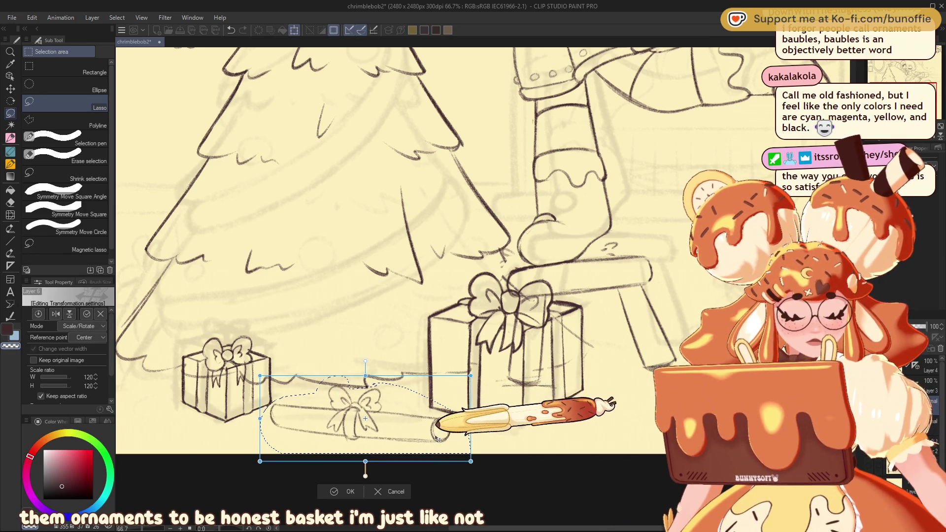
drag(433, 442, 440, 436)
click(347, 489)
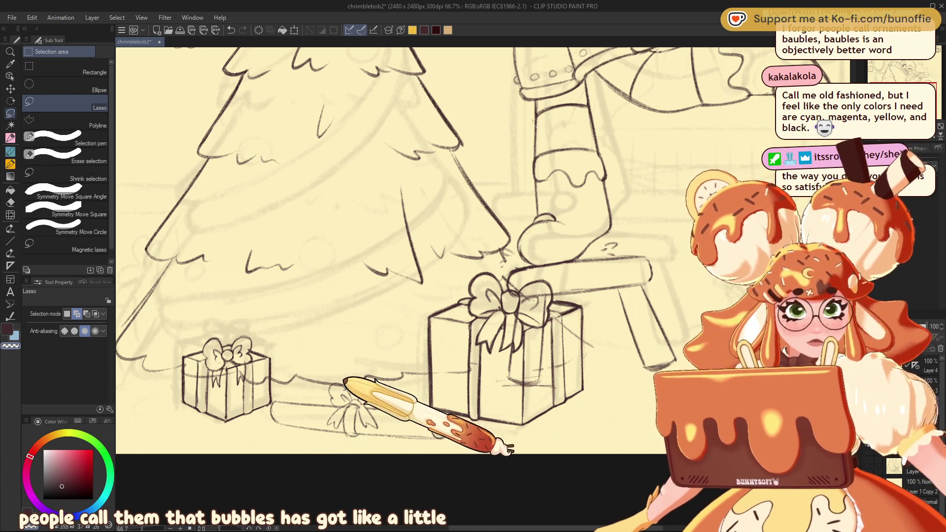
- Return to the SU-Cream Pencil and rotate the canvas view to 83.1°
click(10, 138)
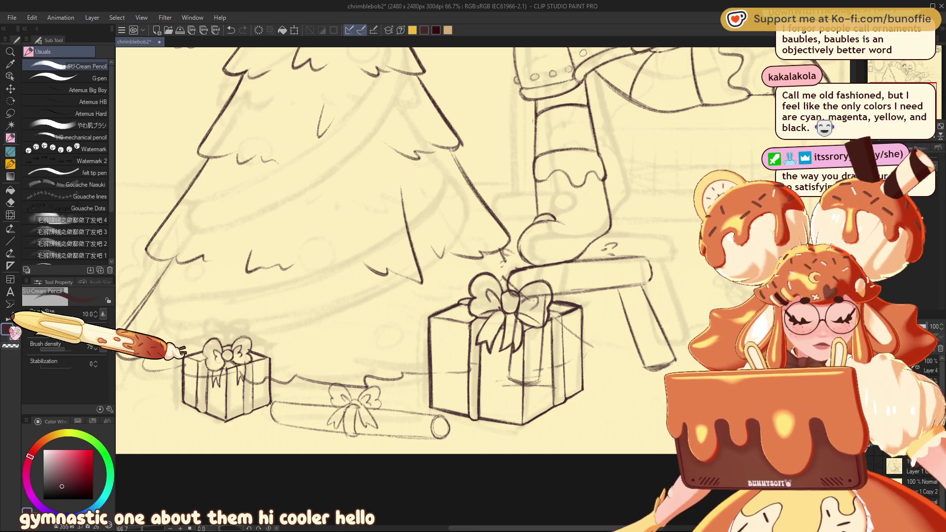
drag(247, 221, 342, 118)
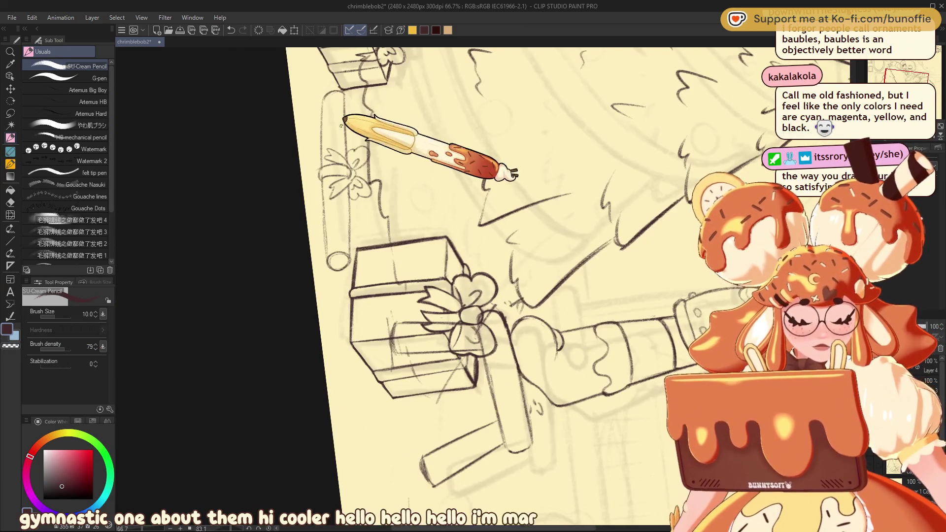